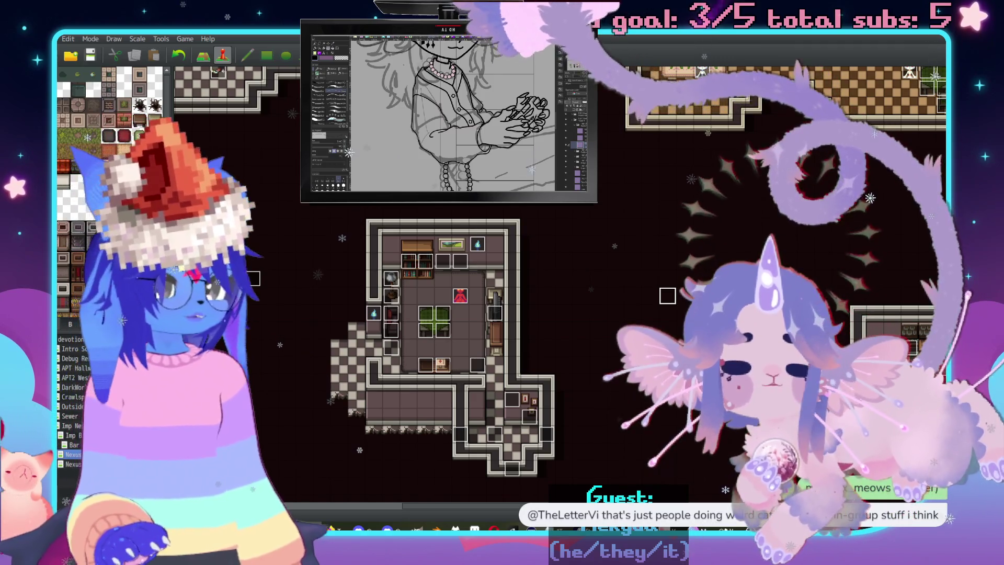
Pan the map view to see other rooms, then bring up the Database with F9.
scroll(531, 231, "up", 2)
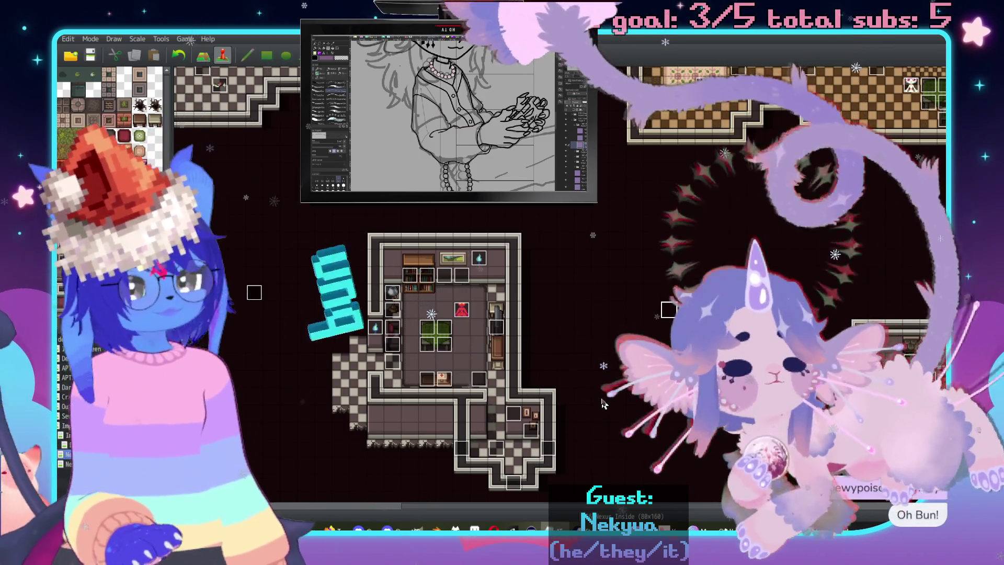
middle_click(581, 218)
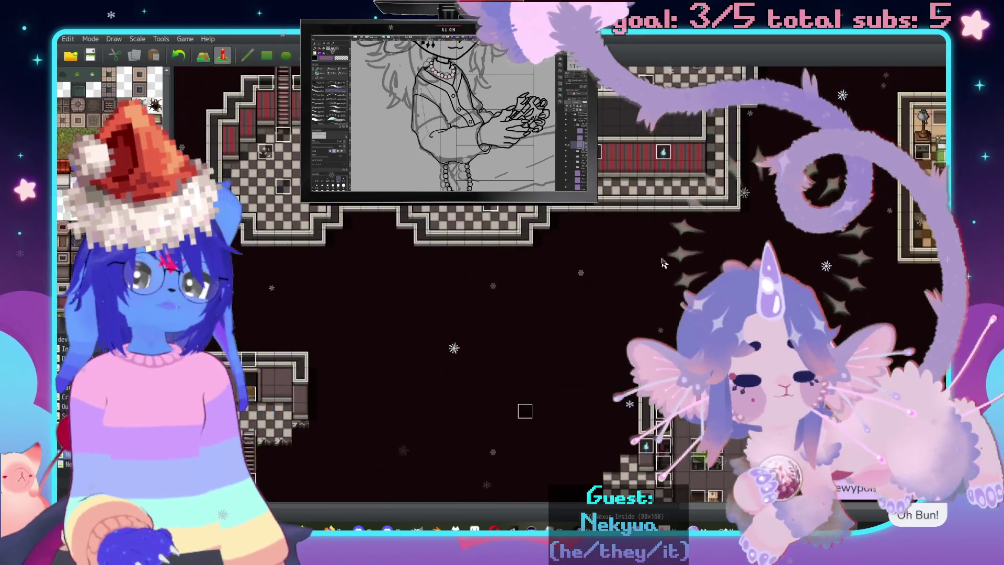
middle_click(702, 202)
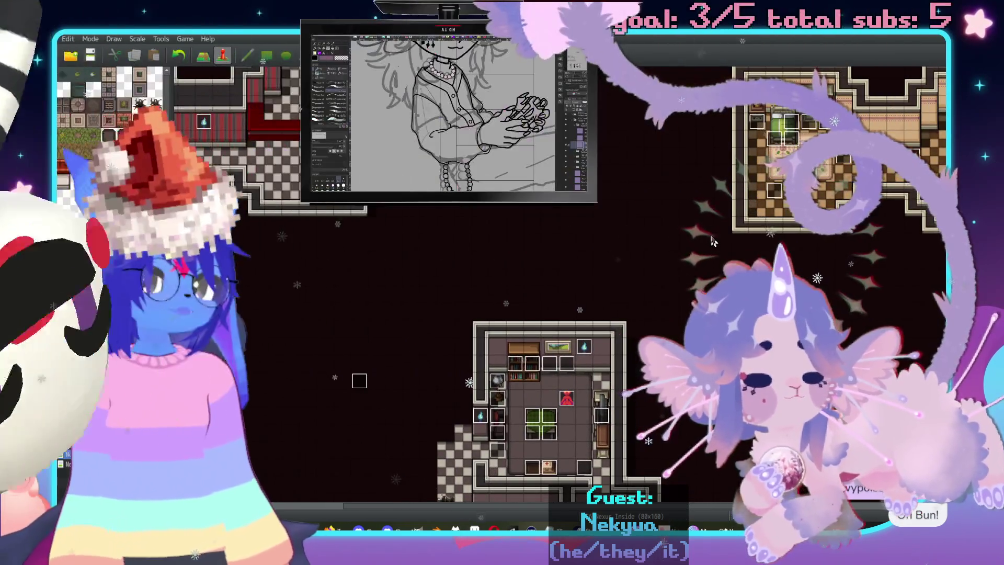
key("F9")
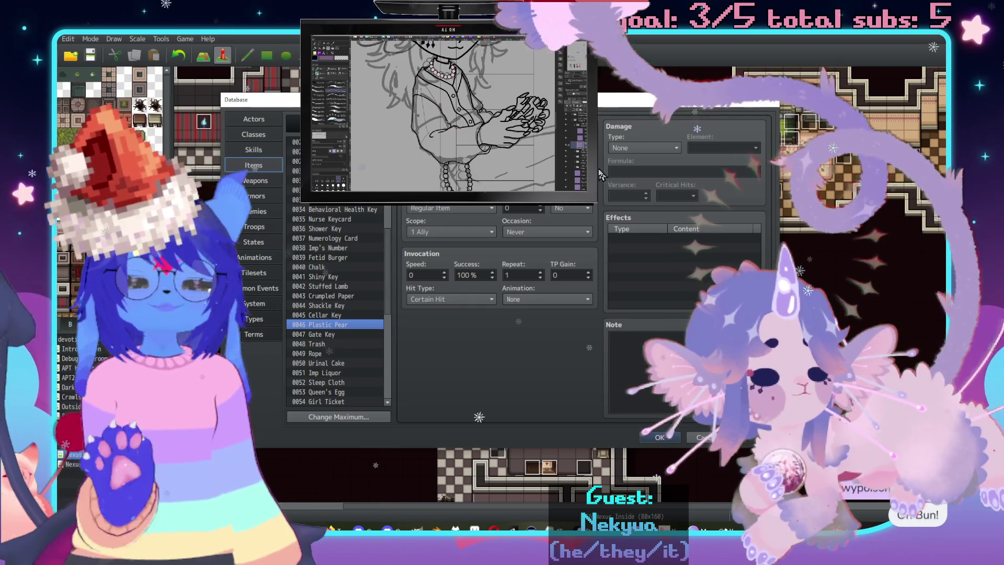
Show common event 0010 Clicker's commands, scroll its bark branches, and select the Else block.
left_click(239, 287)
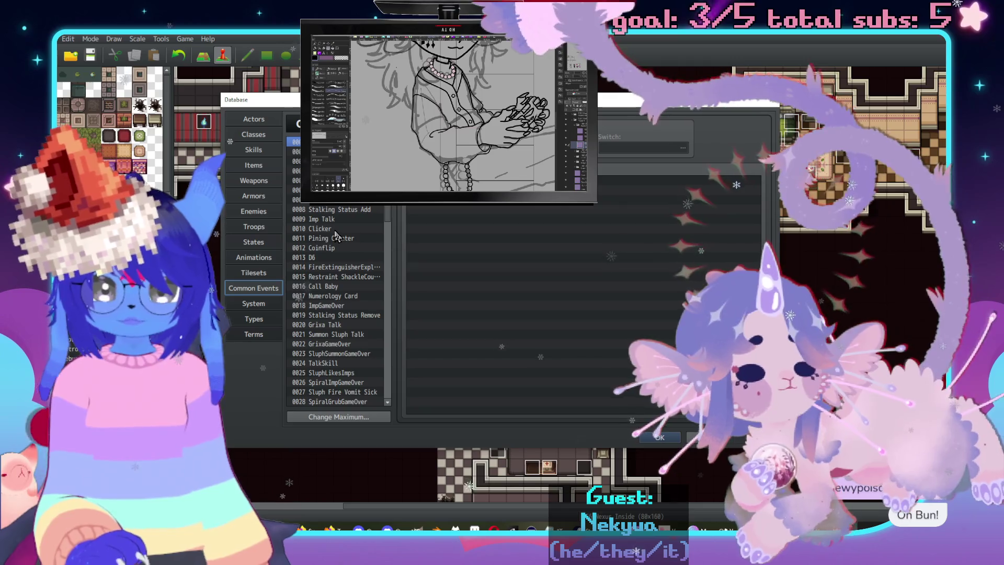
left_click(334, 230)
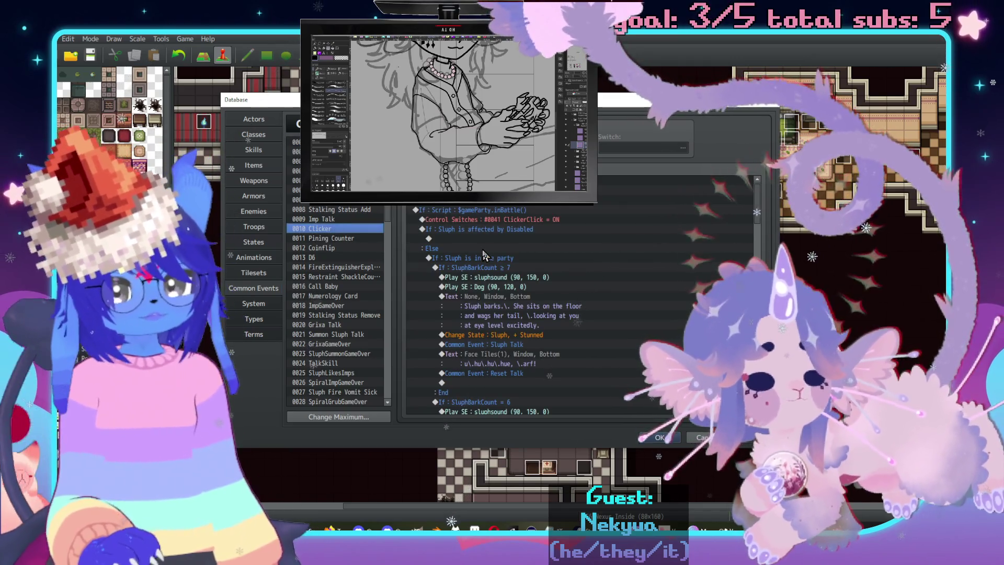
scroll(521, 251, "down", 7)
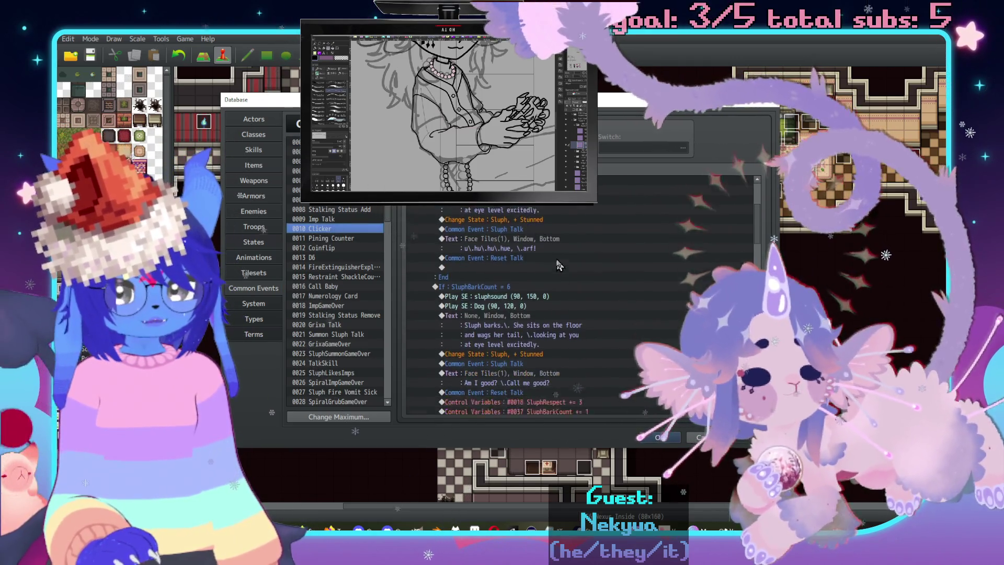
scroll(713, 267, "down", 9)
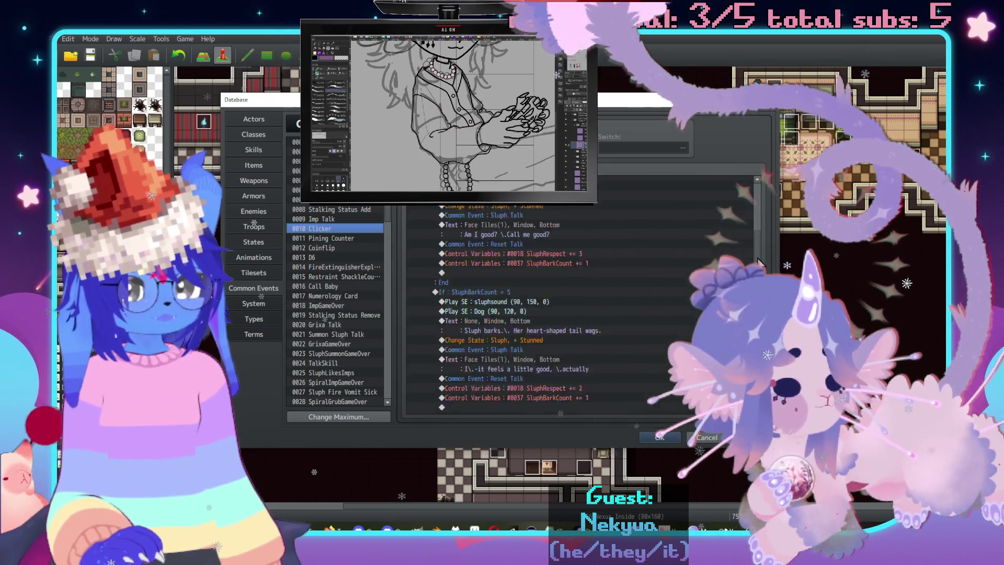
scroll(746, 213, "down", 7)
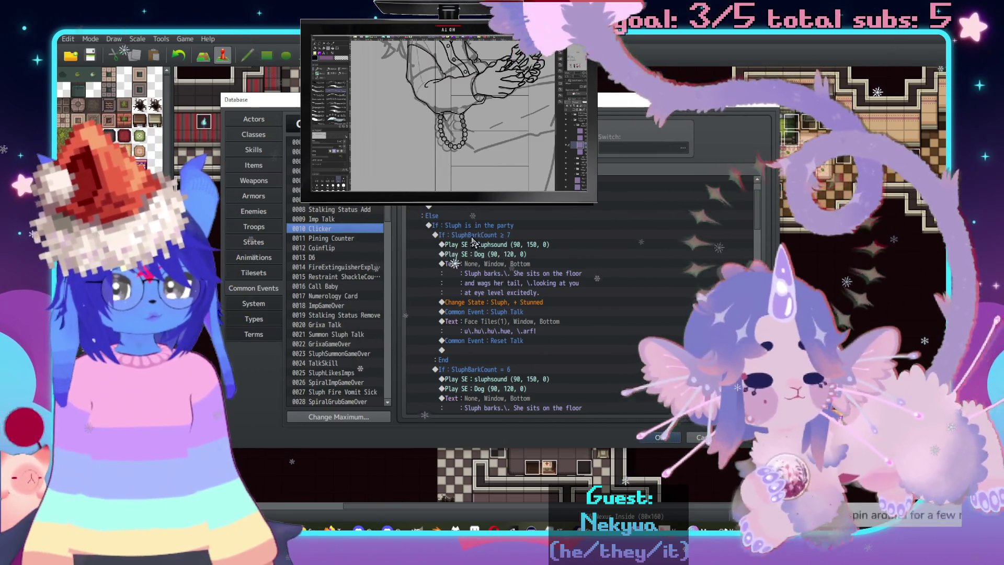
mouse_move(473, 366)
left_mouse_down()
mouse_move(473, 207)
mouse_move(506, 235)
mouse_move(507, 513)
left_mouse_up()
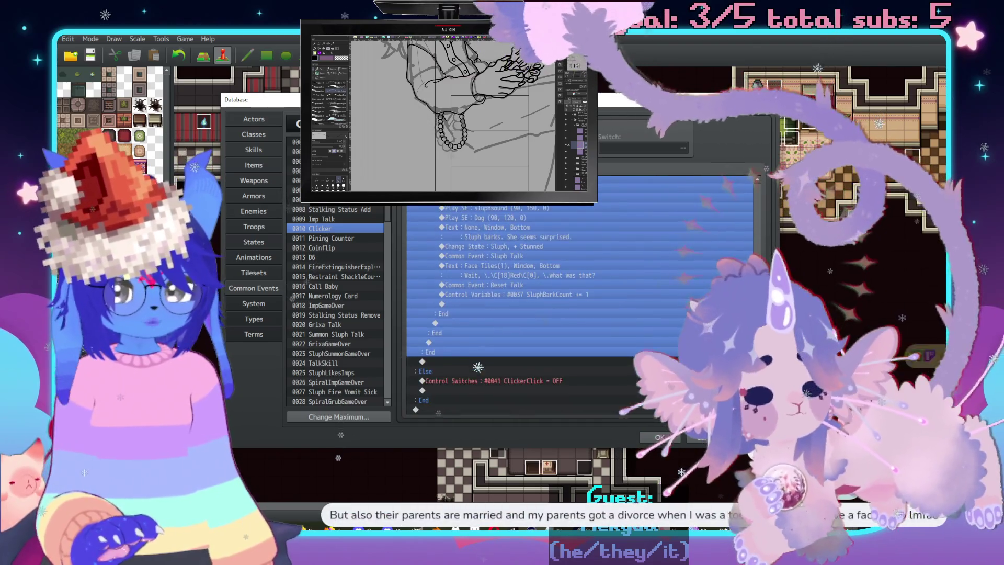
Select the Clicker commands from the Sluph party branch up to the Disabled check, then clear the selection.
left_click(502, 362)
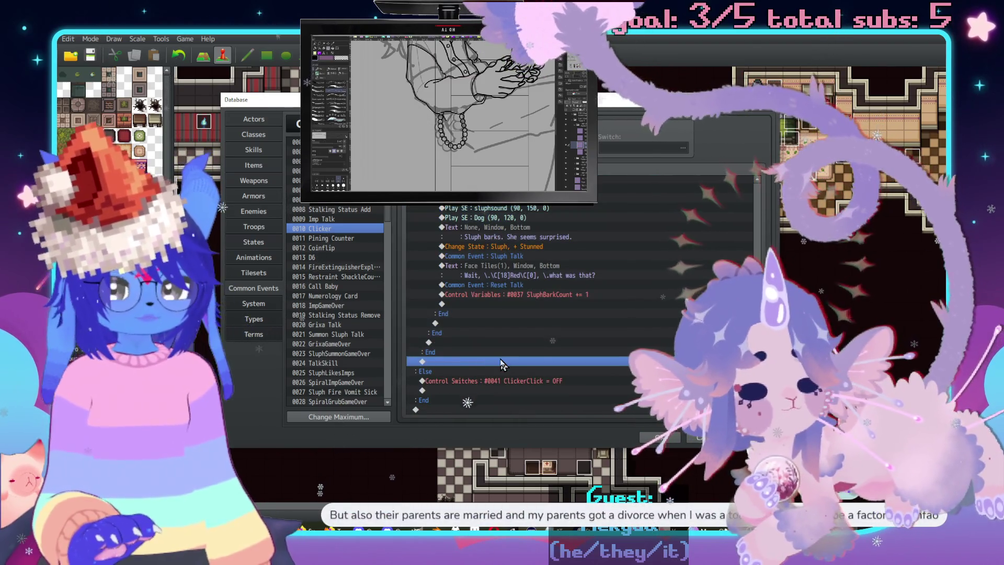
scroll(468, 257, "up", 10)
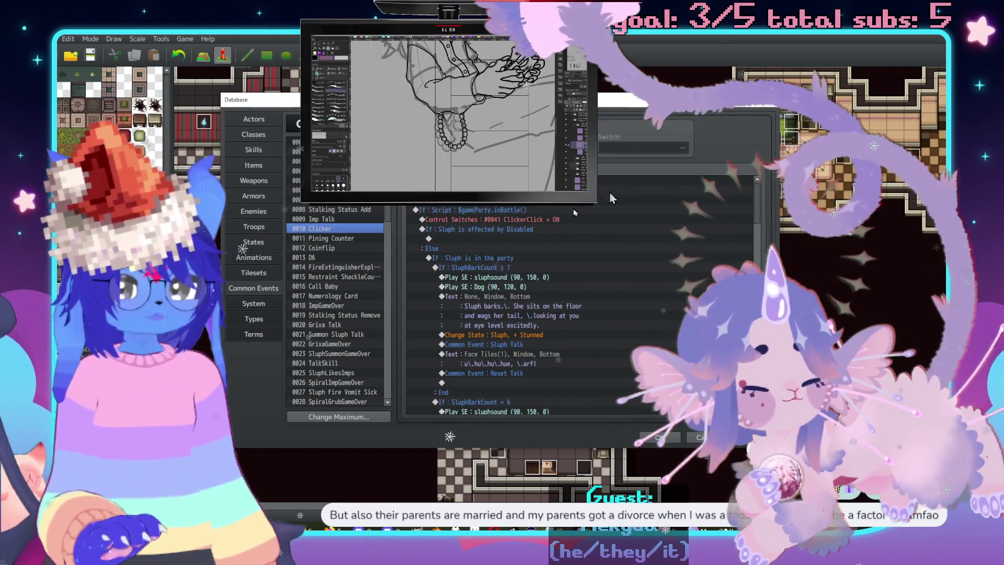
left_click(468, 257, "shift")
left_click(462, 231, "shift")
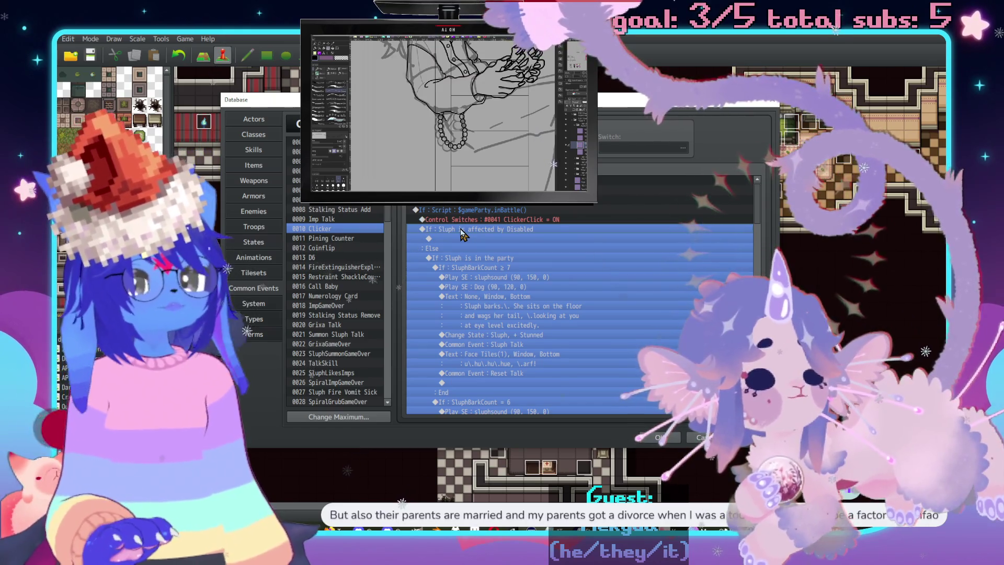
scroll(472, 259, "down", 10)
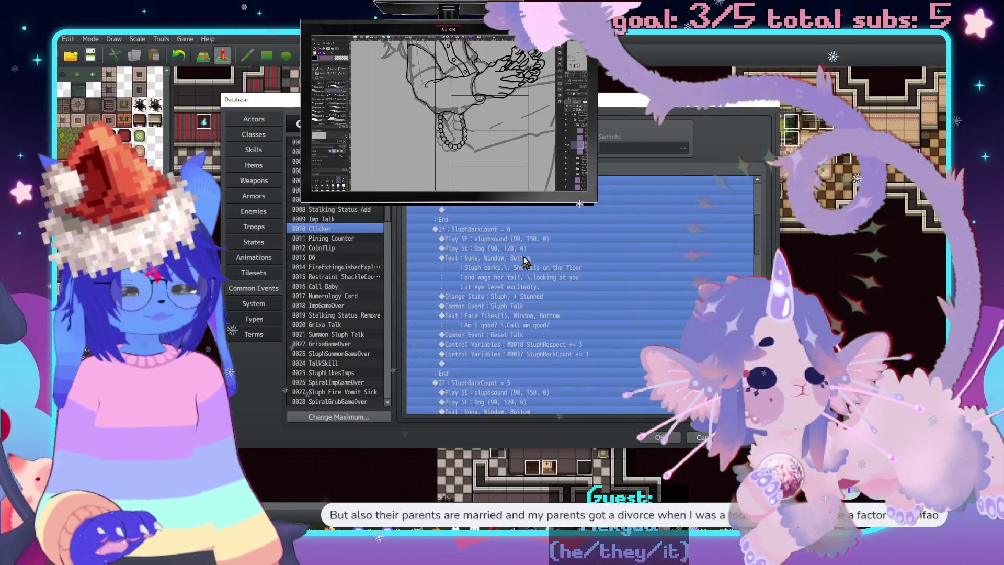
scroll(528, 257, "down", 6)
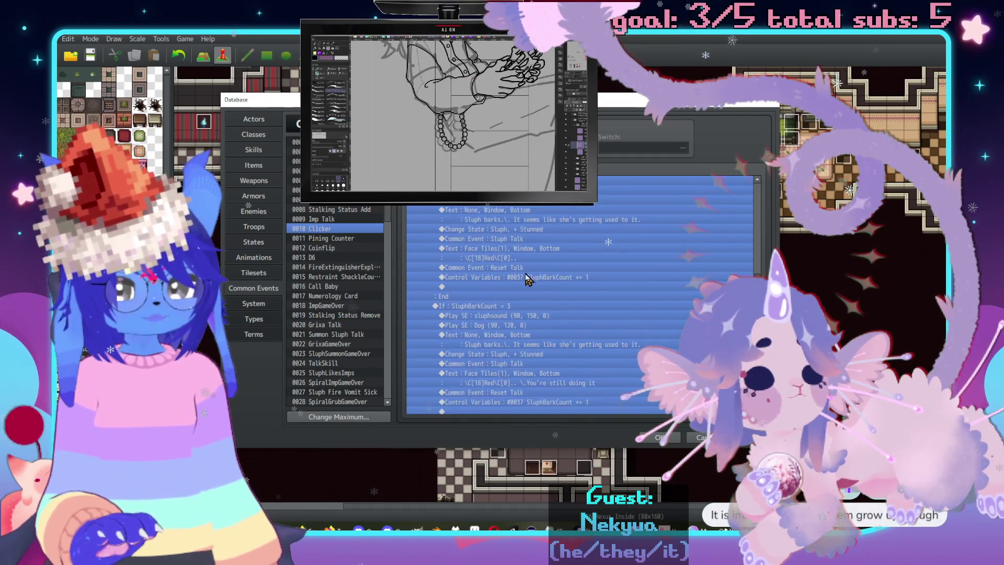
scroll(542, 297, "down", 7)
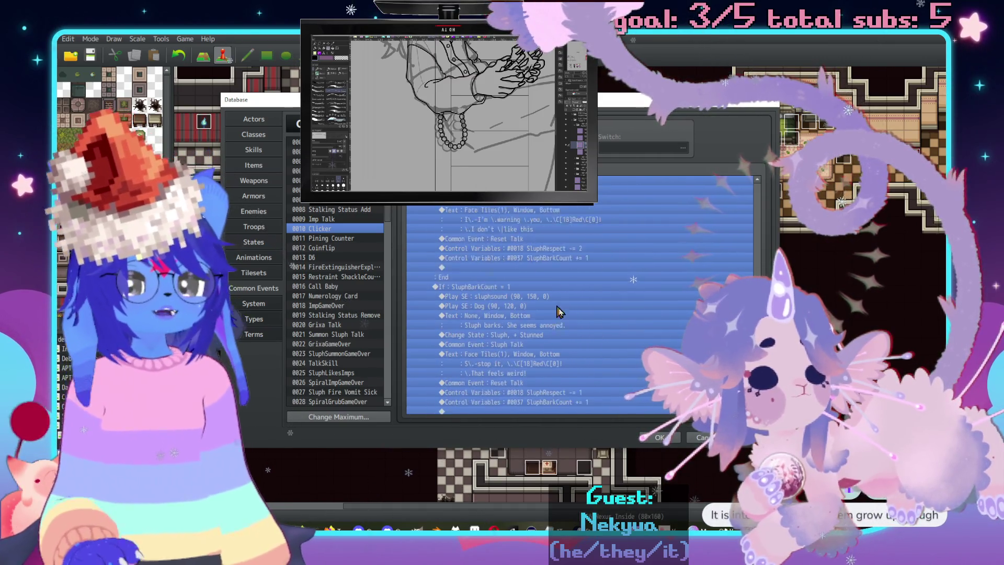
scroll(575, 376, "down", 3)
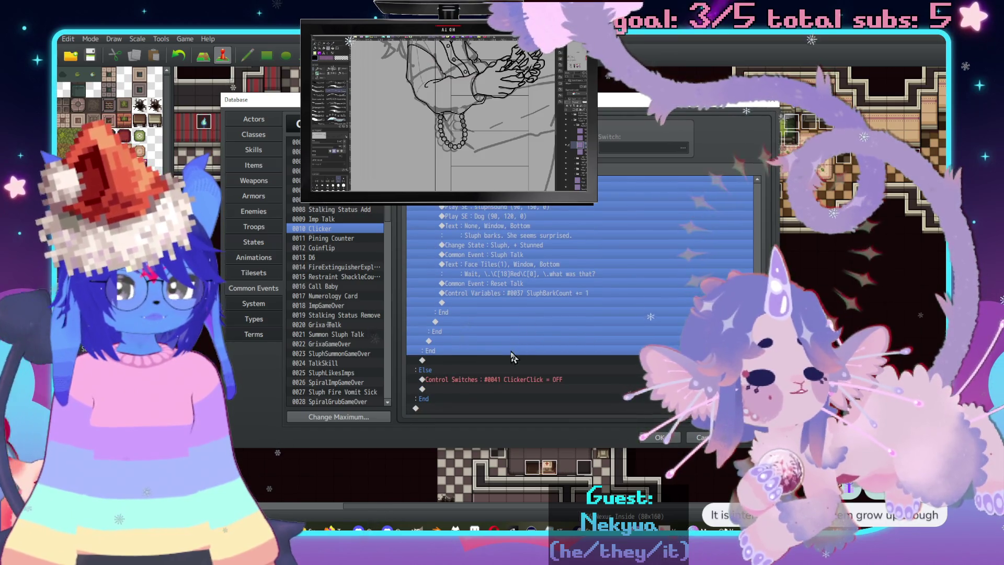
left_click(504, 361)
Open the Conditional Branch for 'Sluph is affected by Disabled'.
scroll(546, 358, "up", 2)
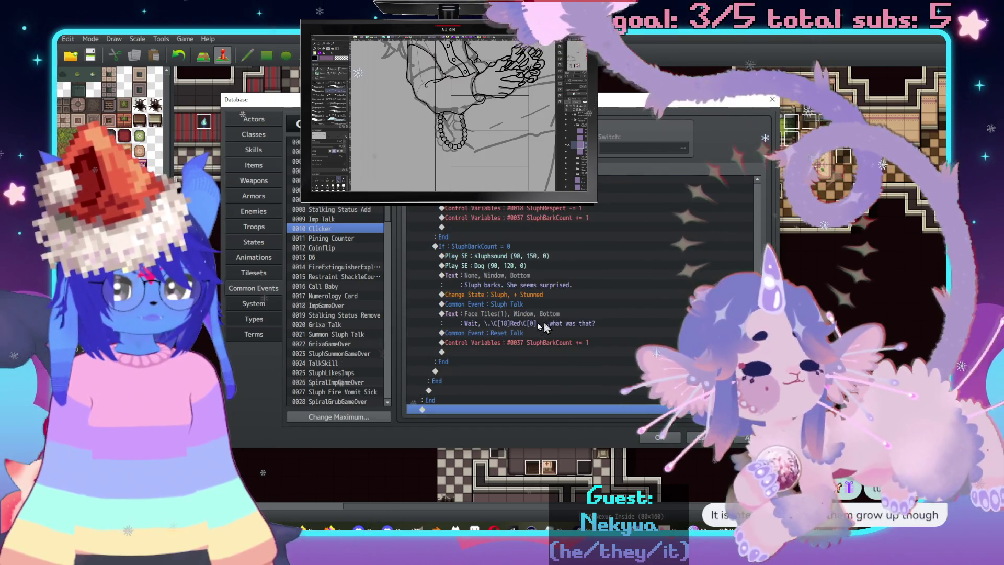
scroll(549, 321, "up", 6)
scroll(589, 256, "up", 10)
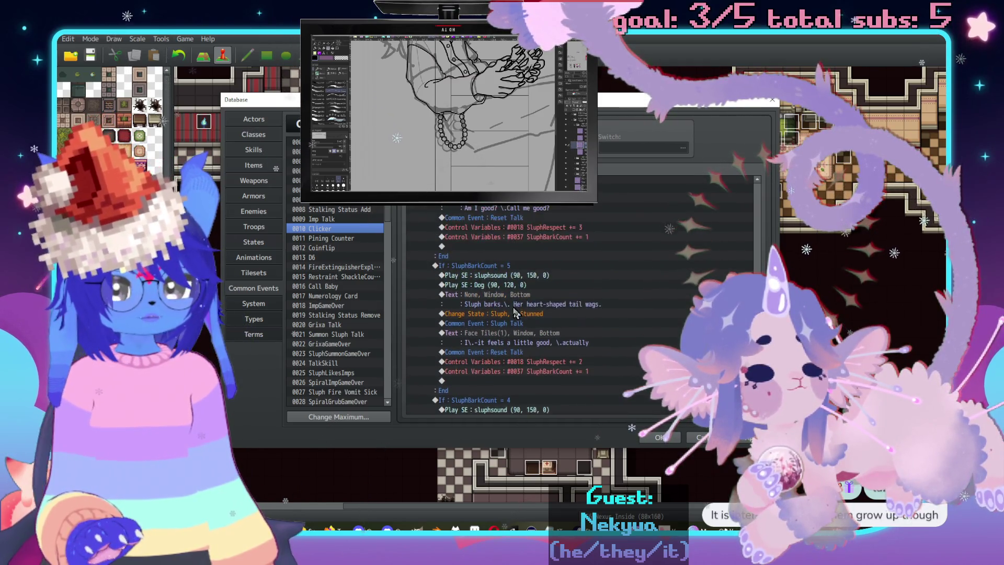
scroll(515, 312, "up", 8)
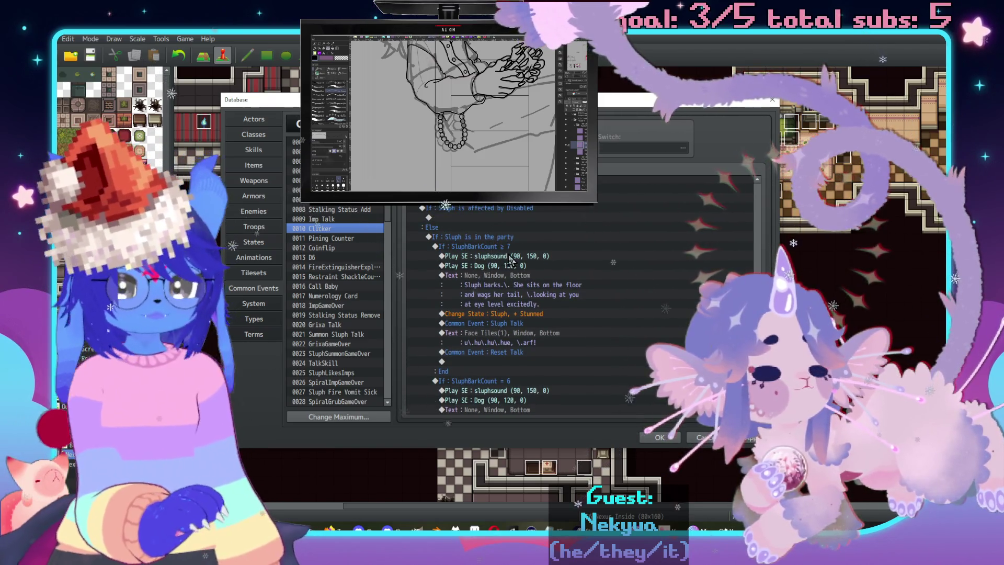
left_click(491, 248)
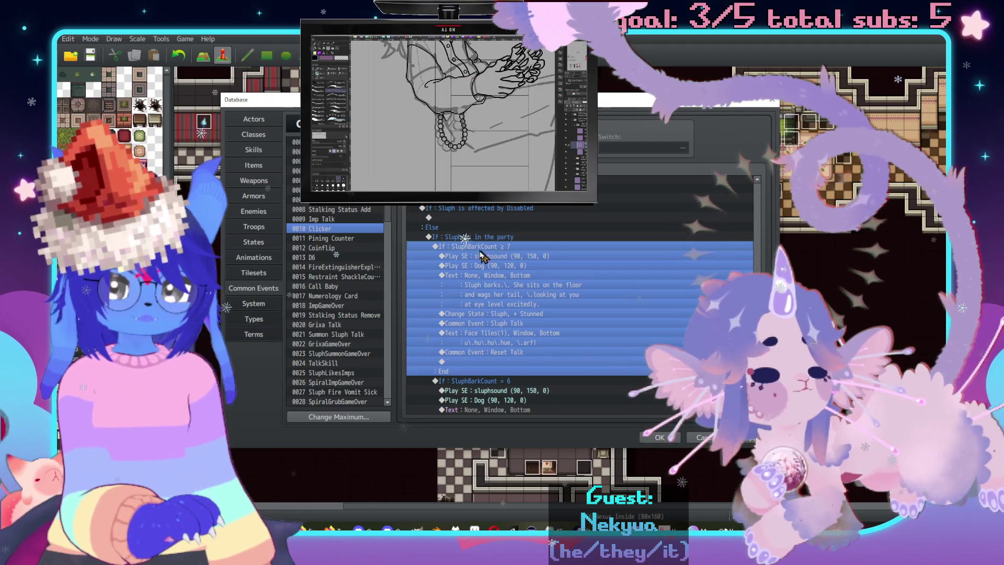
scroll(483, 256, "up", 2)
double_click(482, 266)
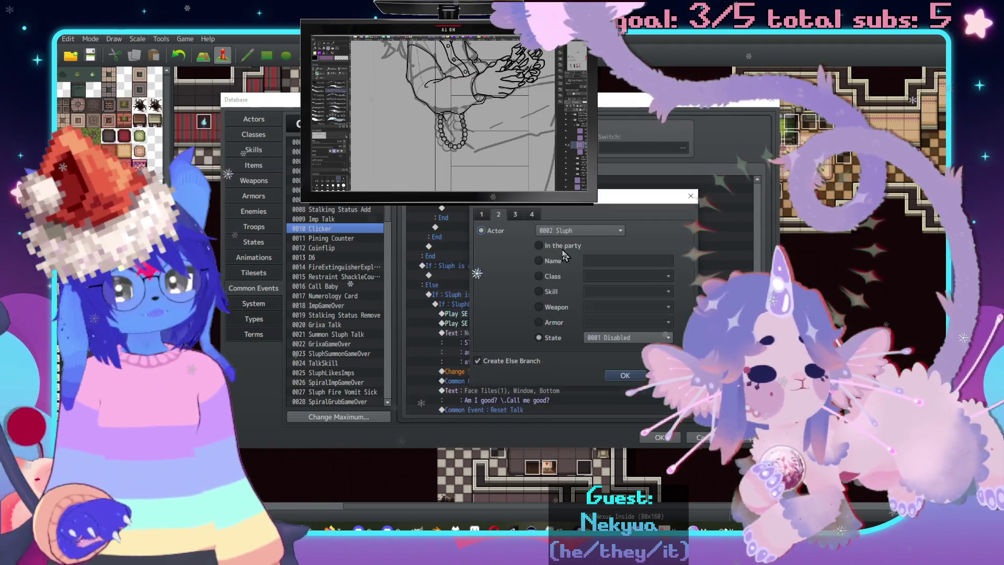
Make the Disabled condition check the actor Checker instead of Sluph.
left_click(560, 231)
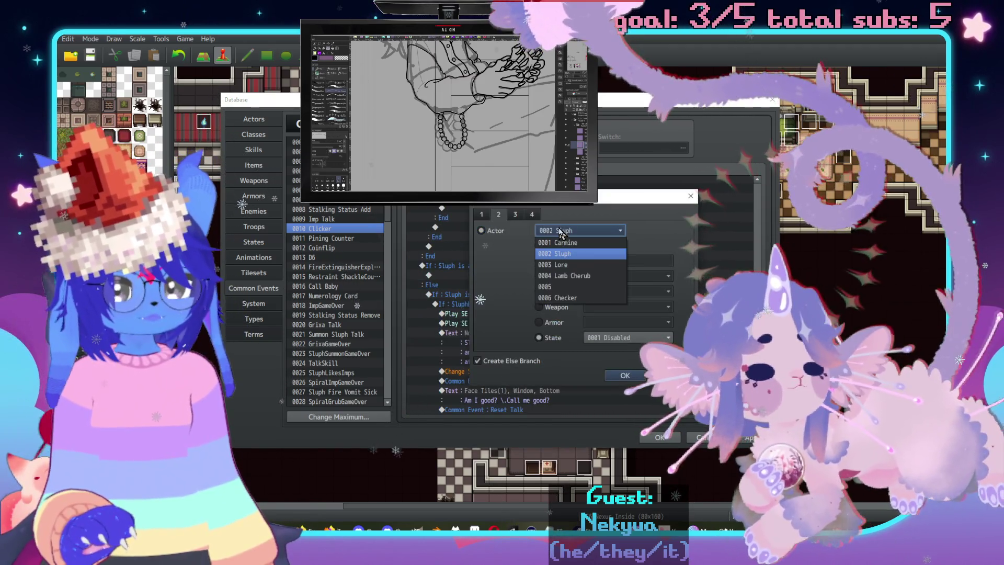
left_click(560, 297)
key("Return")
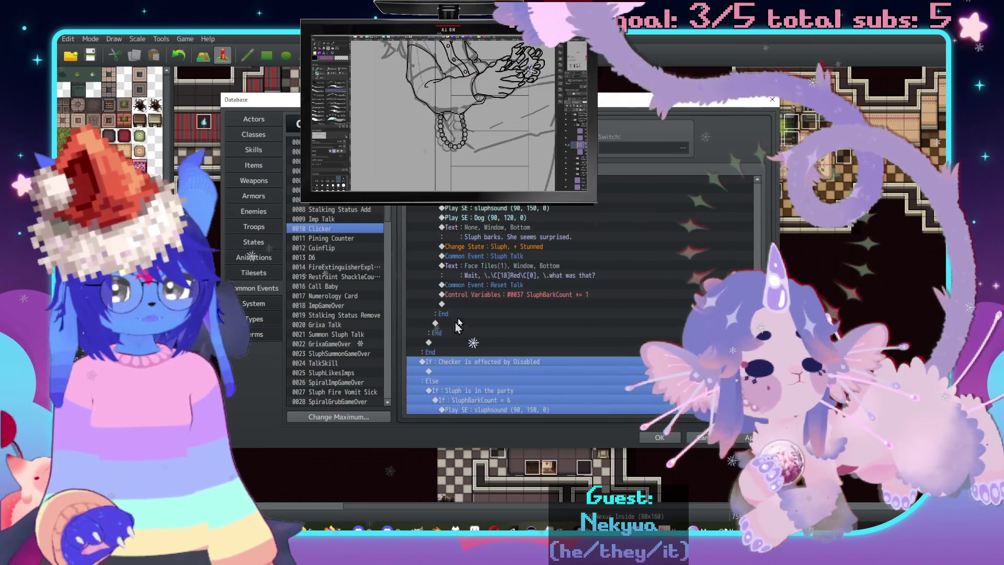
Change the 'Sluph is in the party' branch to check Checker instead.
scroll(456, 328, "down", 4)
left_click(510, 286)
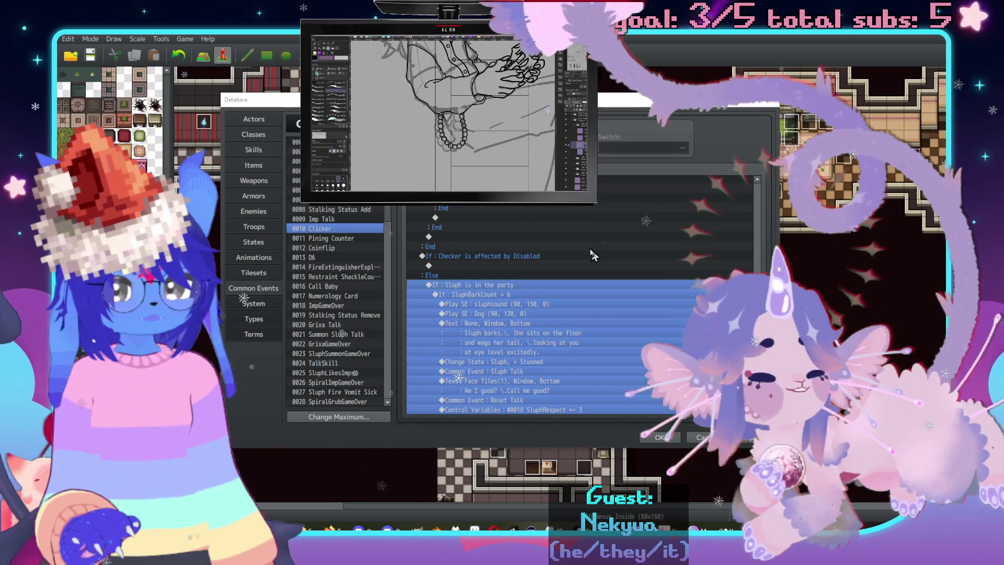
double_click(594, 256)
left_click(561, 230)
left_click(576, 298)
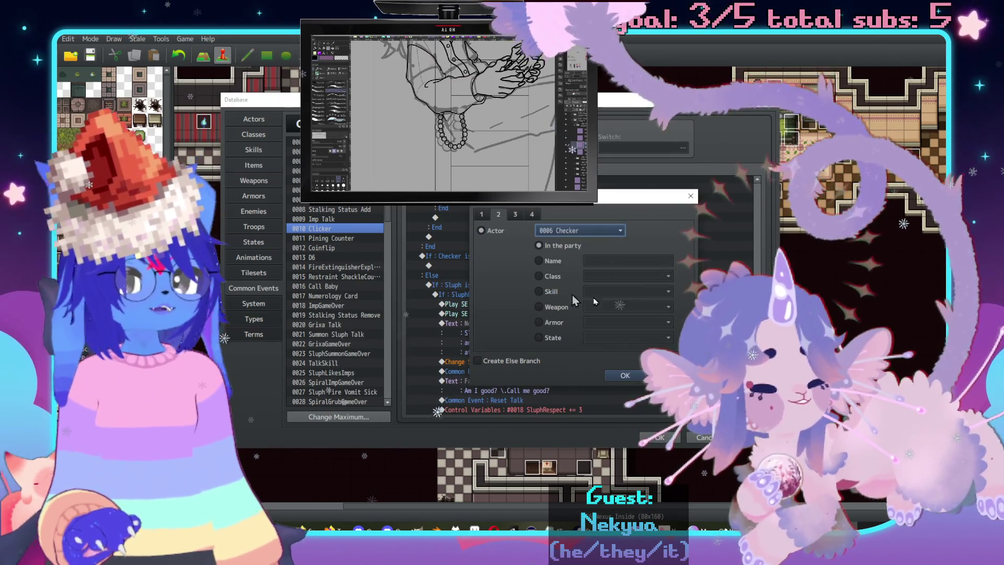
key("Return")
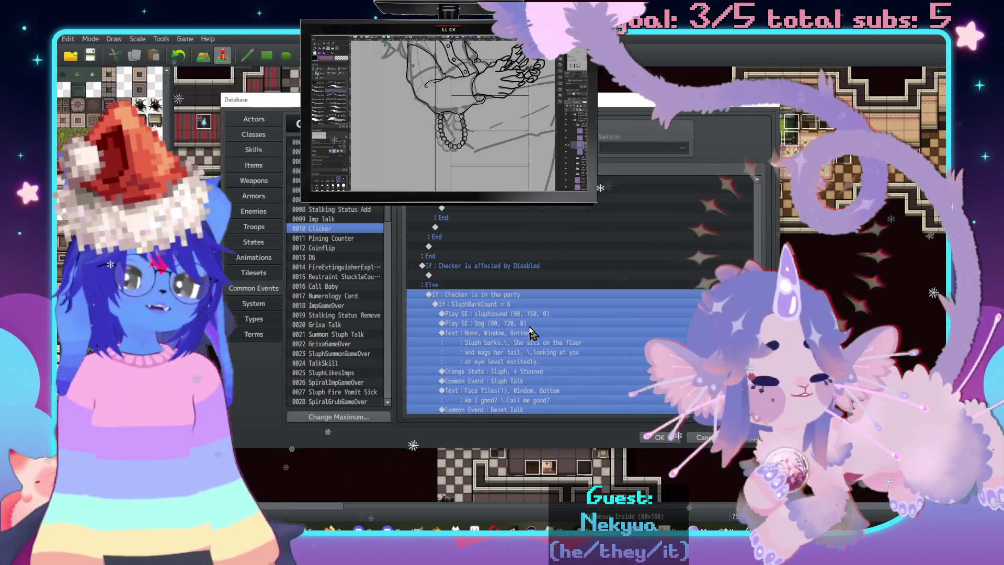
Delete the extra SluphBarkCount branch and the SluphBarkCount += 1 line.
scroll(539, 322, "down", 3)
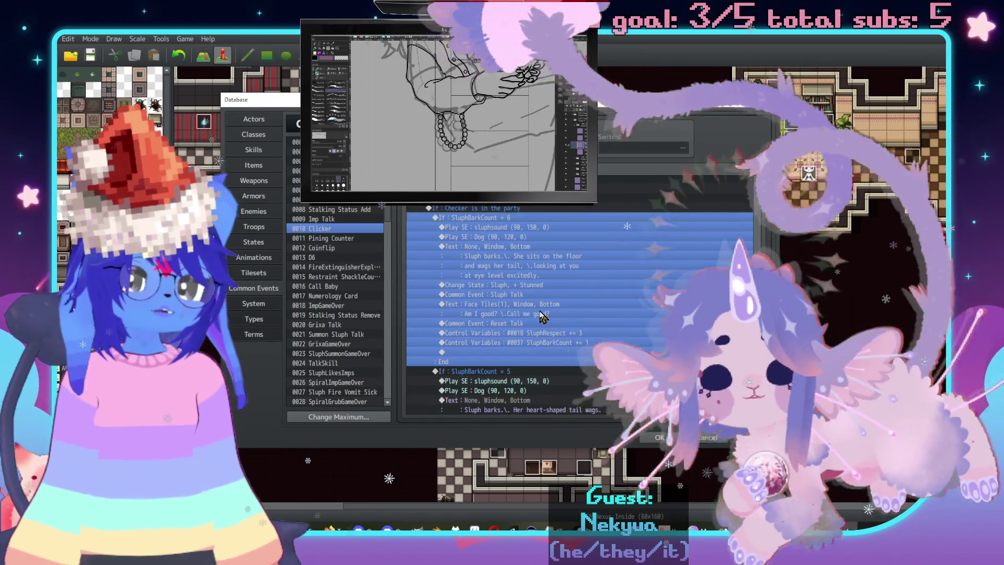
scroll(541, 316, "down", 5)
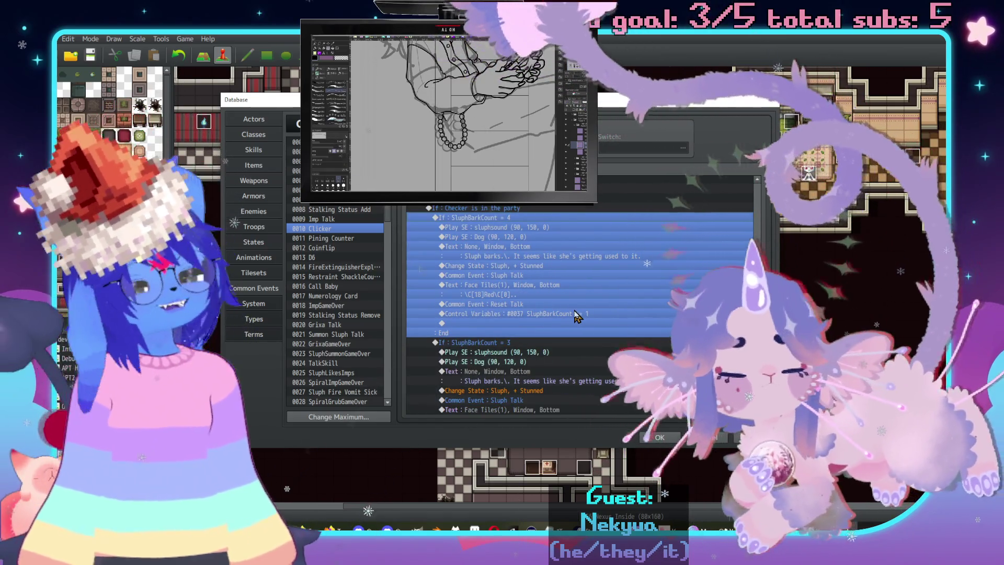
key("Delete")
key("Delete")
key("Delete")
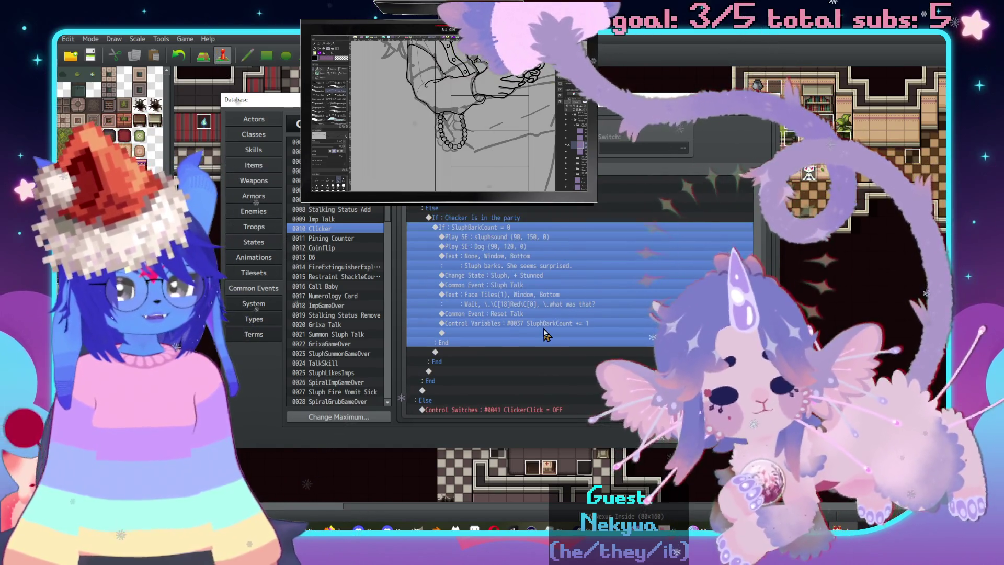
left_click(544, 335)
left_click(541, 325)
key("Delete")
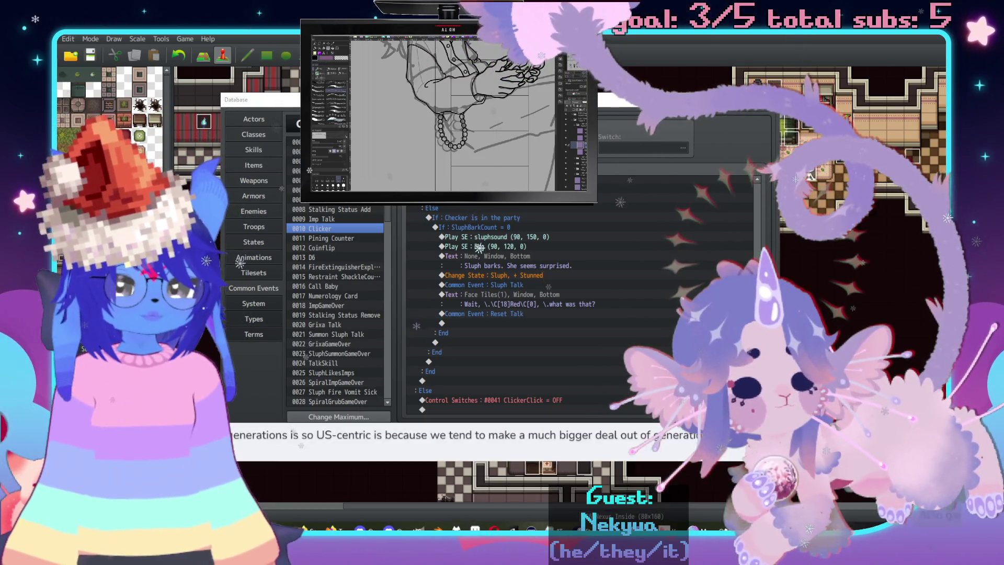
Delete the Play SE sluphsound line and open the Dog sound effect's settings.
left_click(514, 238)
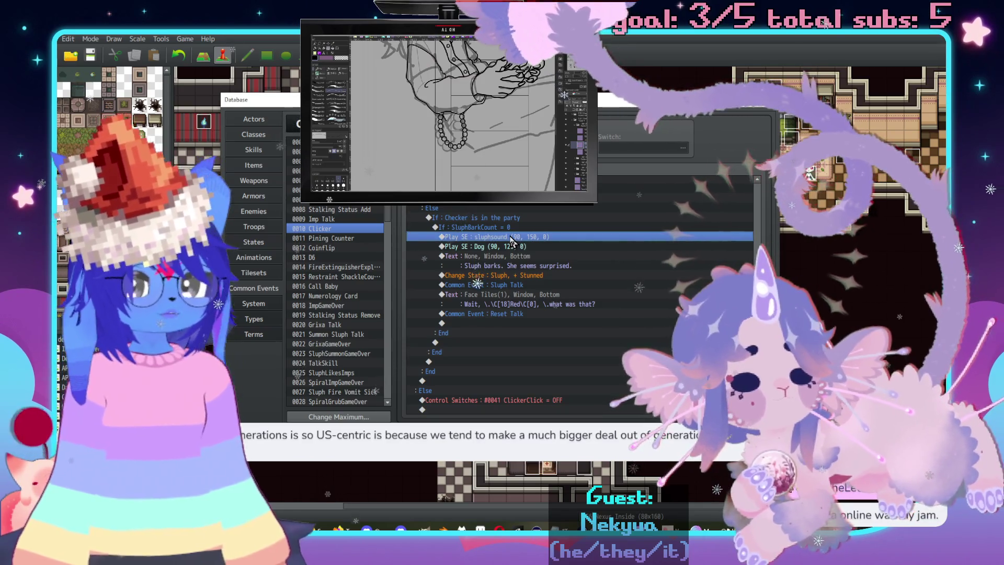
key("Delete")
double_click(512, 238)
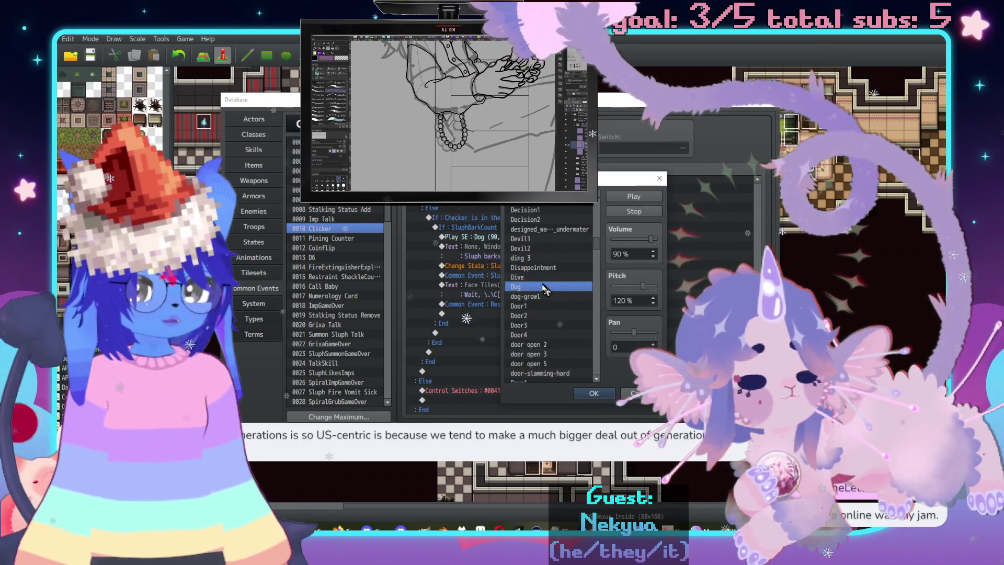
Browse the sound list, trying dog-growl, Dog and Growl.
key("b")
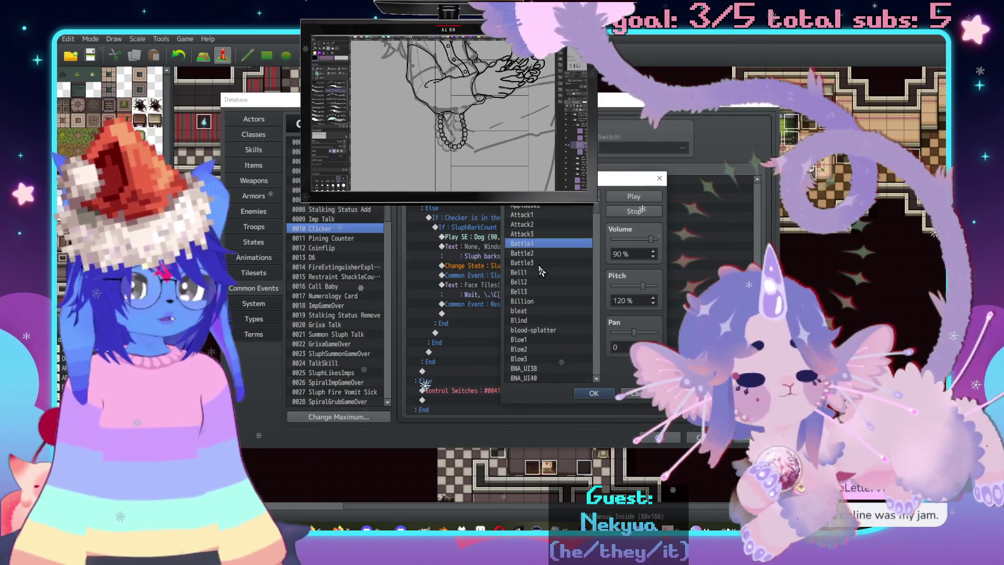
scroll(541, 270, "down", 4)
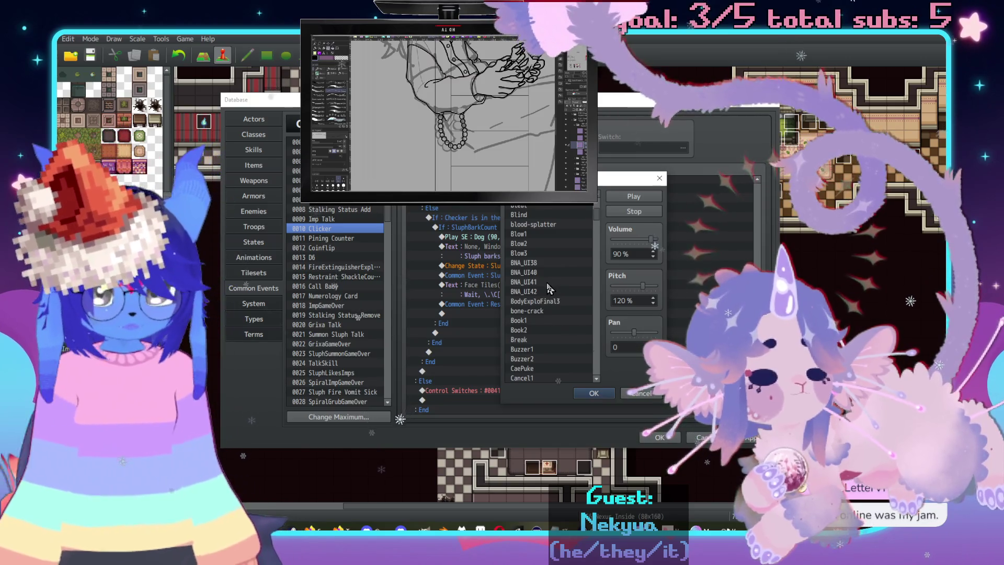
key("w")
scroll(565, 327, "down", 5)
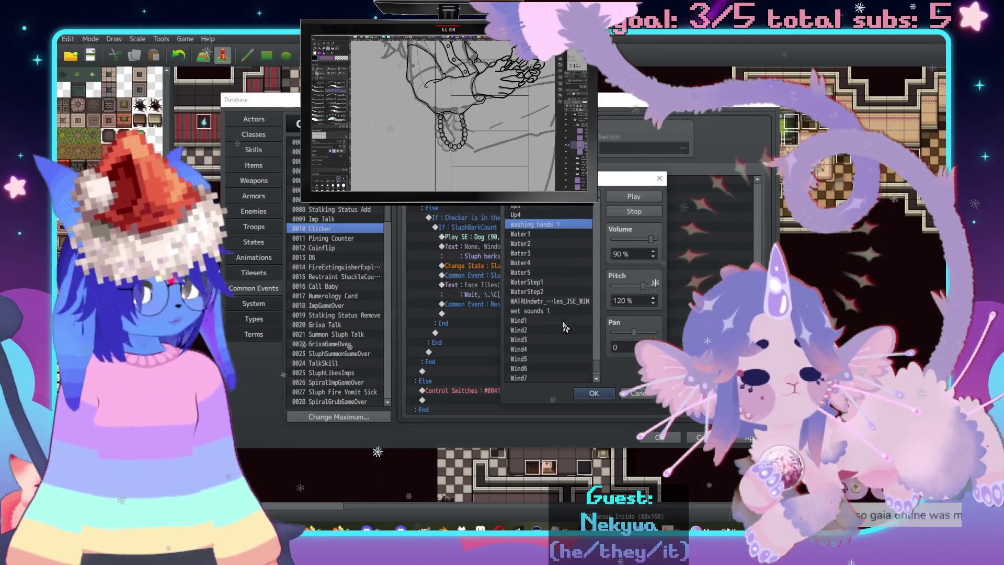
scroll(570, 323, "down", 1)
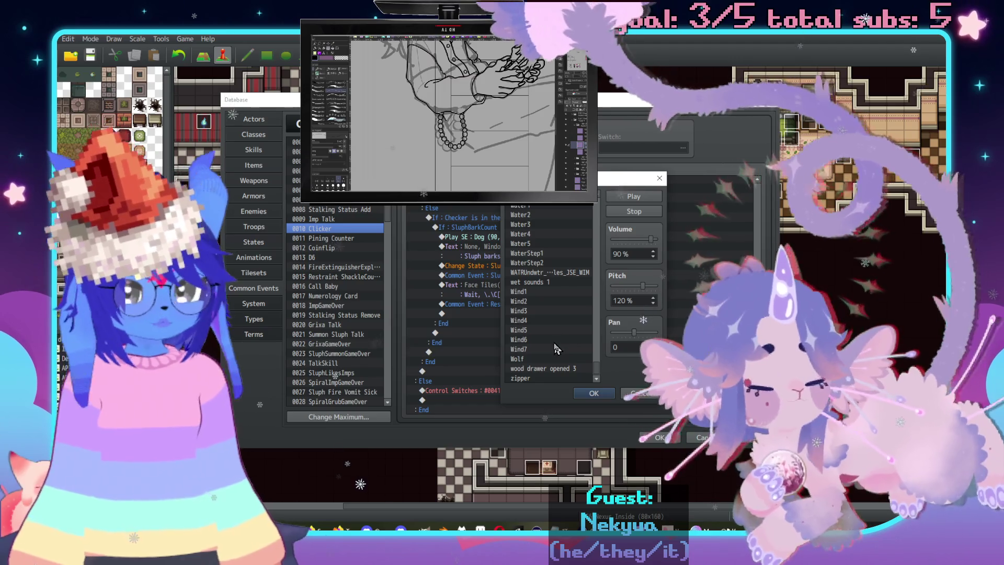
key("d")
scroll(542, 289, "down", 1)
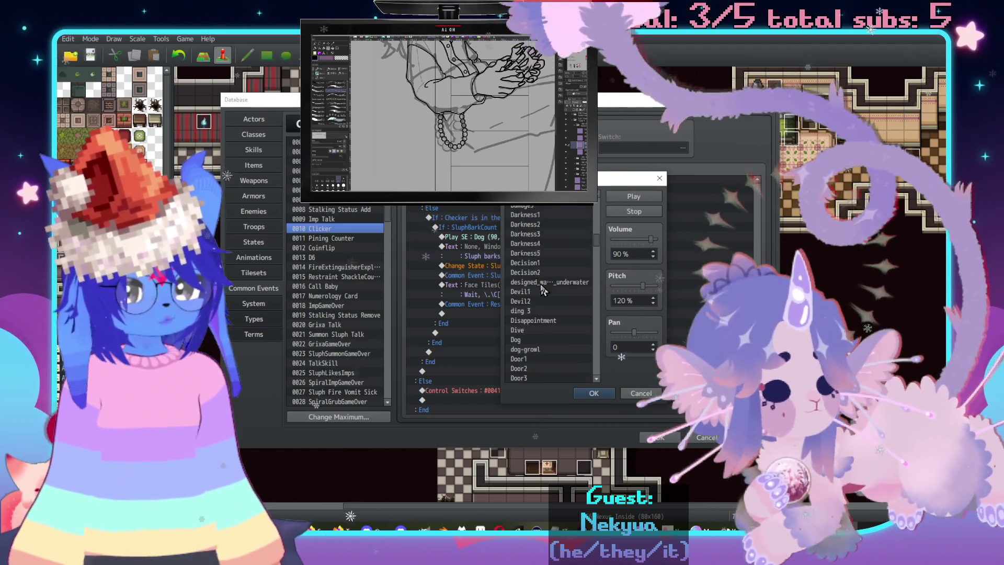
left_click(544, 339)
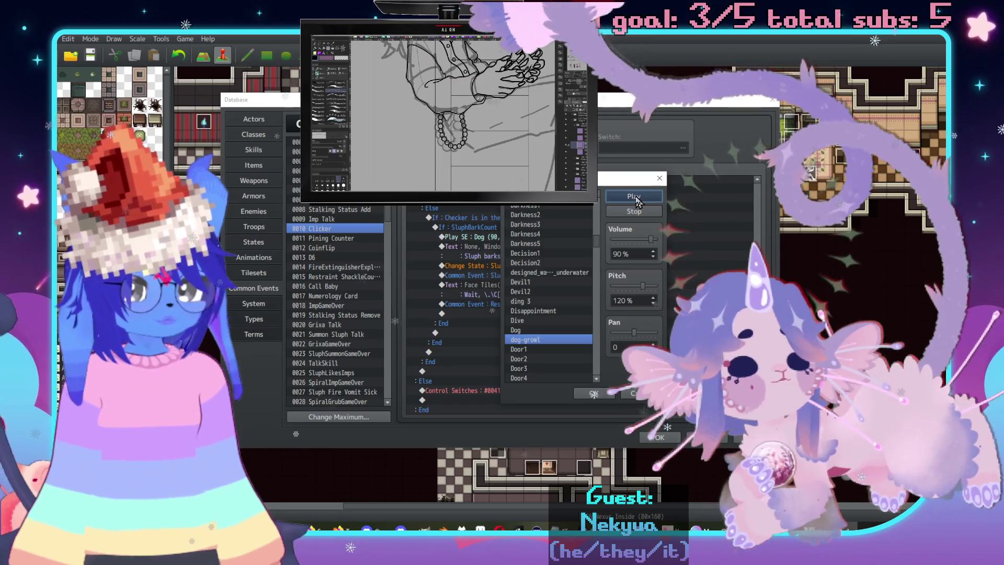
key("Up")
left_click(646, 197)
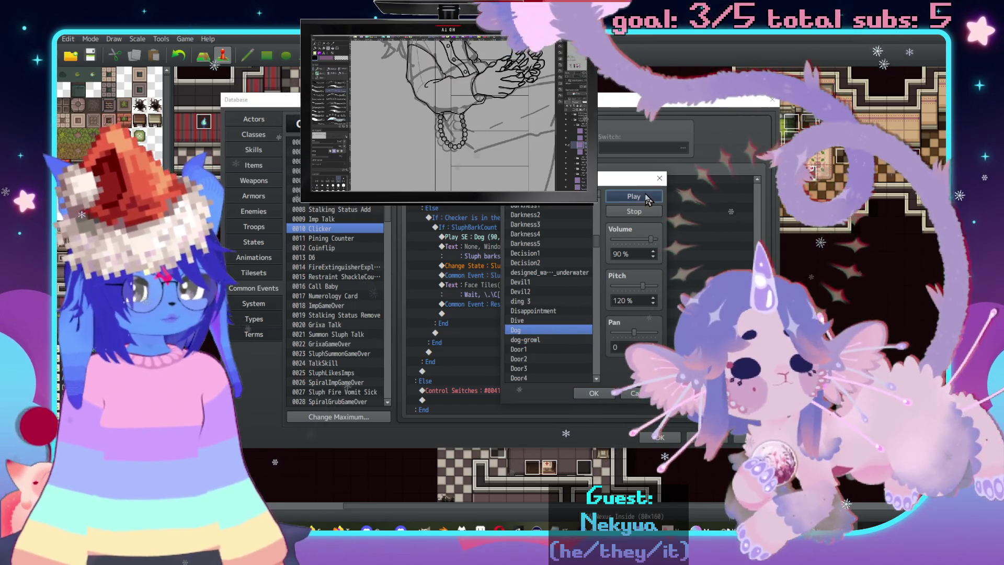
scroll(575, 300, "down", 6)
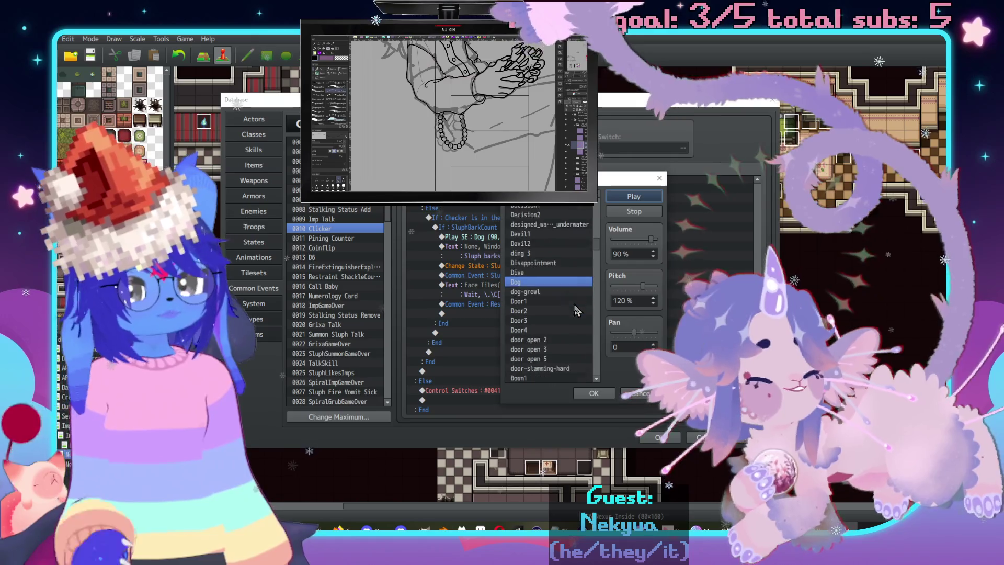
scroll(576, 314, "down", 4)
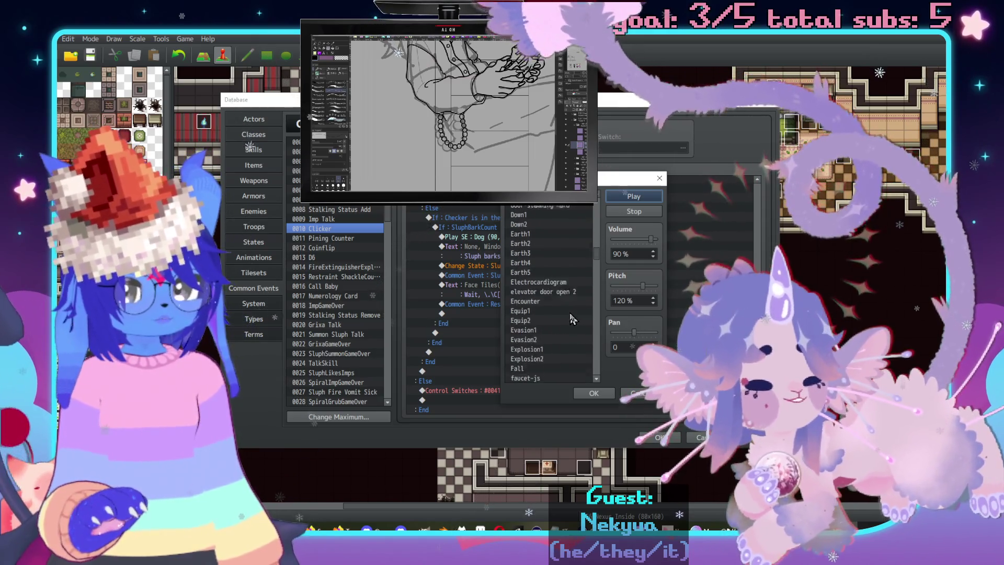
scroll(570, 309, "down", 4)
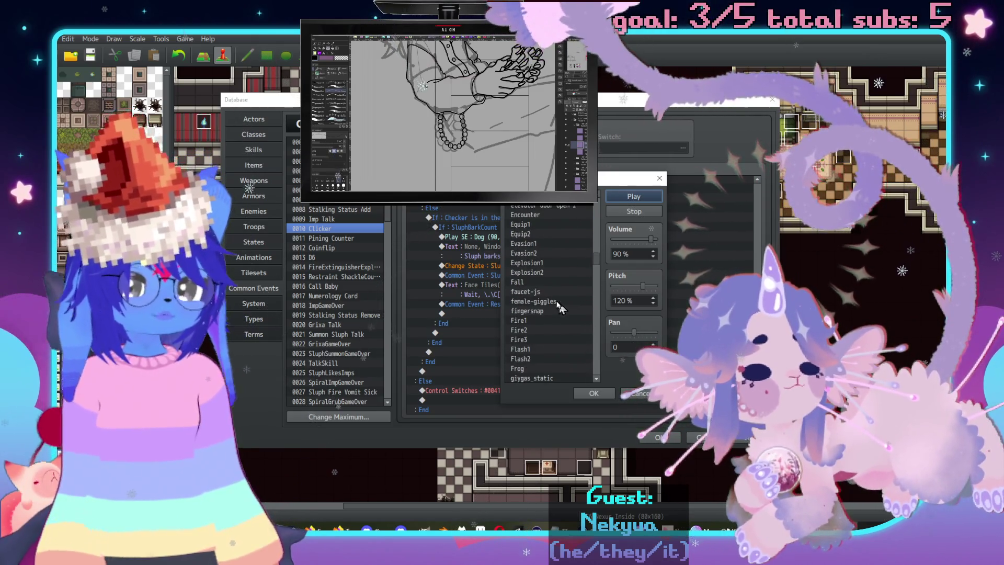
scroll(565, 306, "down", 4)
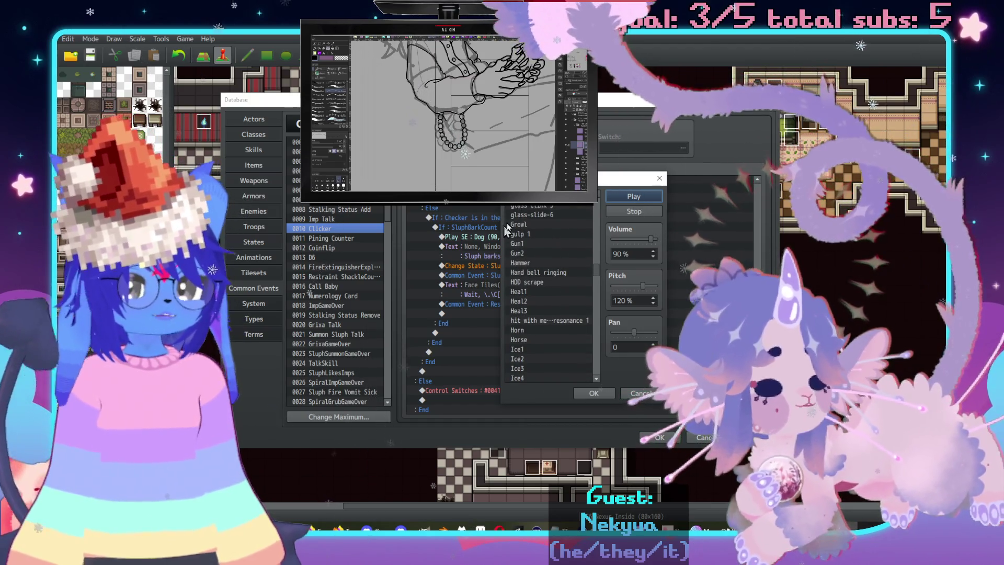
left_click(539, 224)
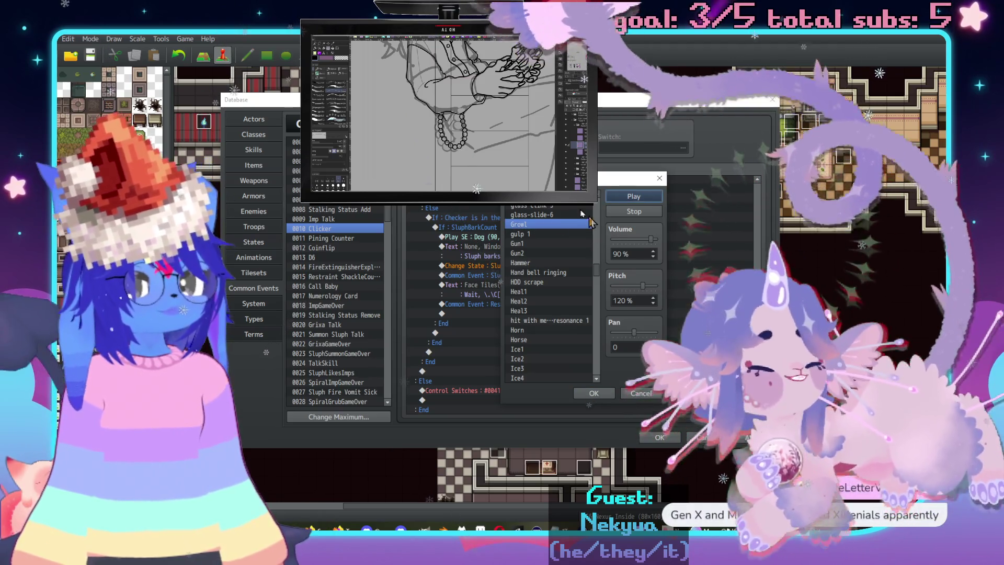
Choose single-bark, raise its pitch from 120% to 130%, and confirm the sound effect.
scroll(565, 306, "down", 3)
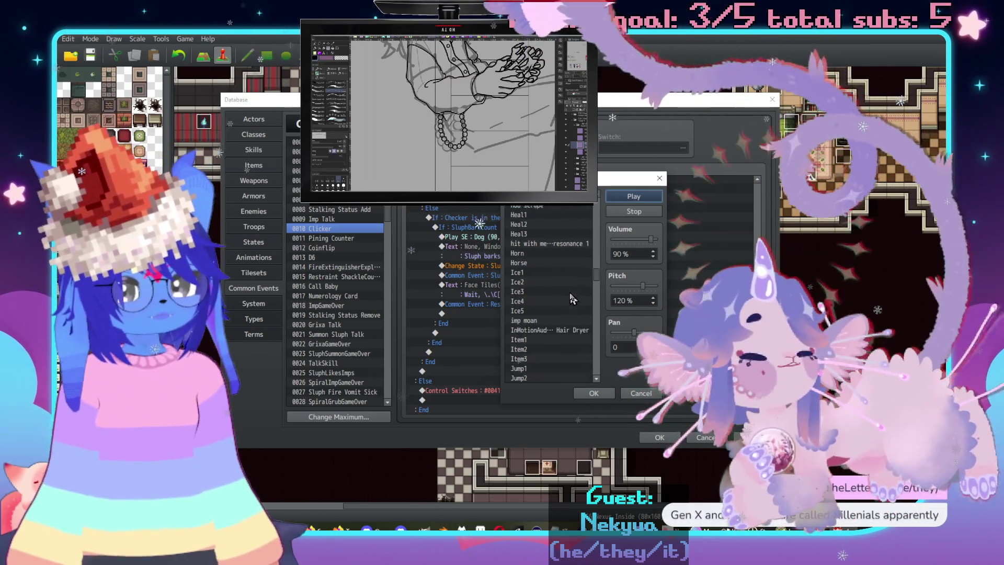
scroll(565, 306, "down", 6)
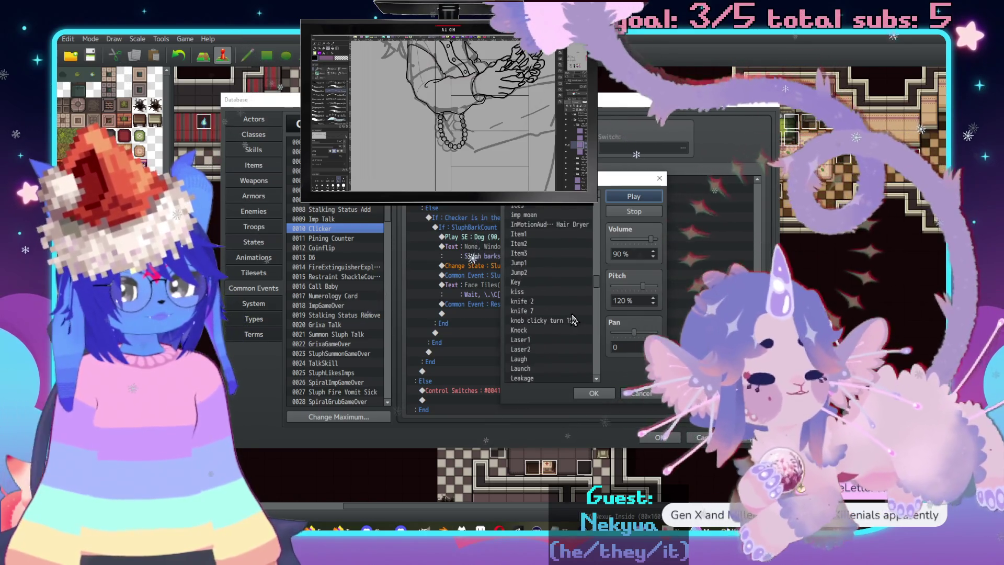
scroll(565, 310, "down", 4)
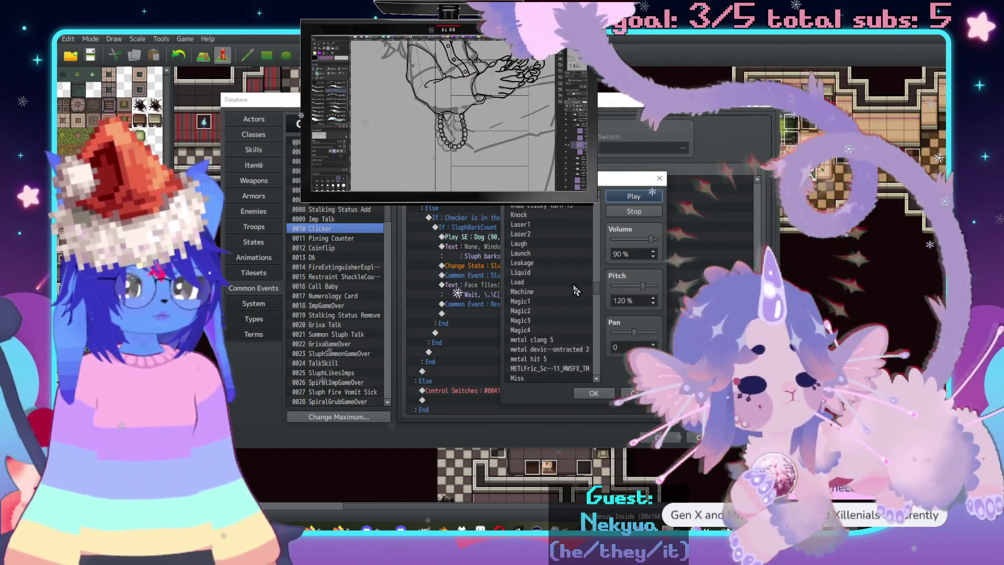
scroll(554, 316, "down", 6)
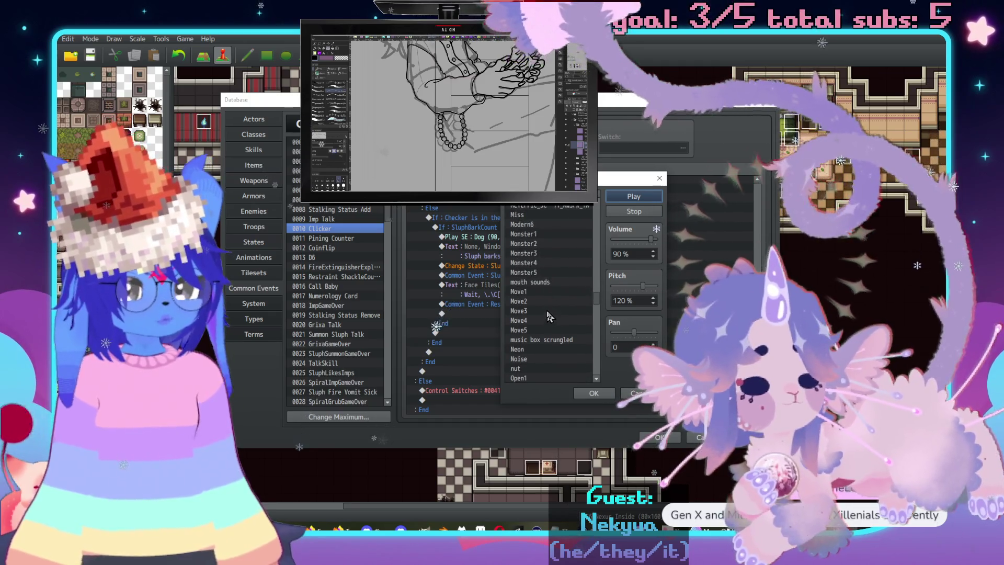
scroll(554, 324, "down", 2)
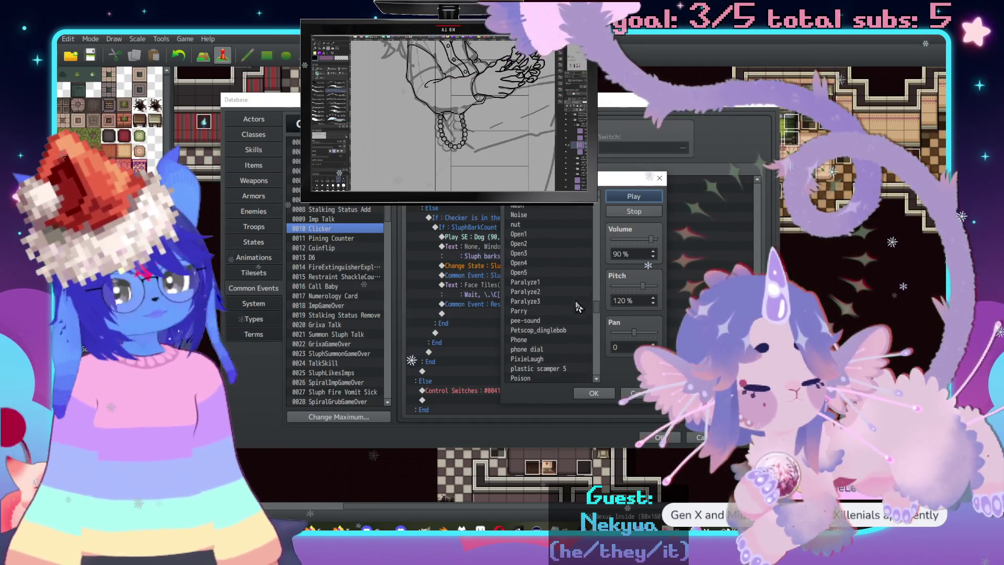
scroll(575, 322, "down", 3)
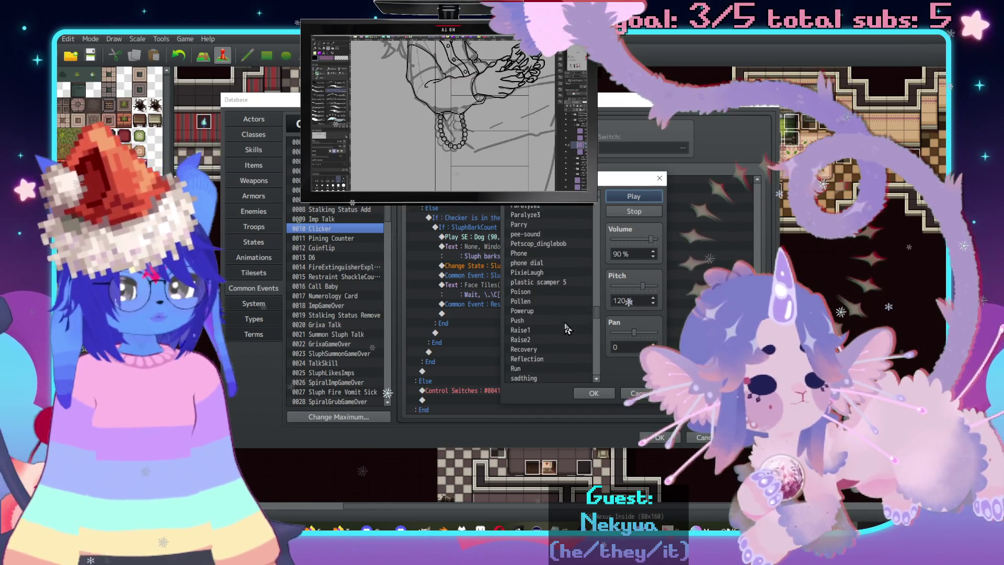
scroll(565, 329, "down", 6)
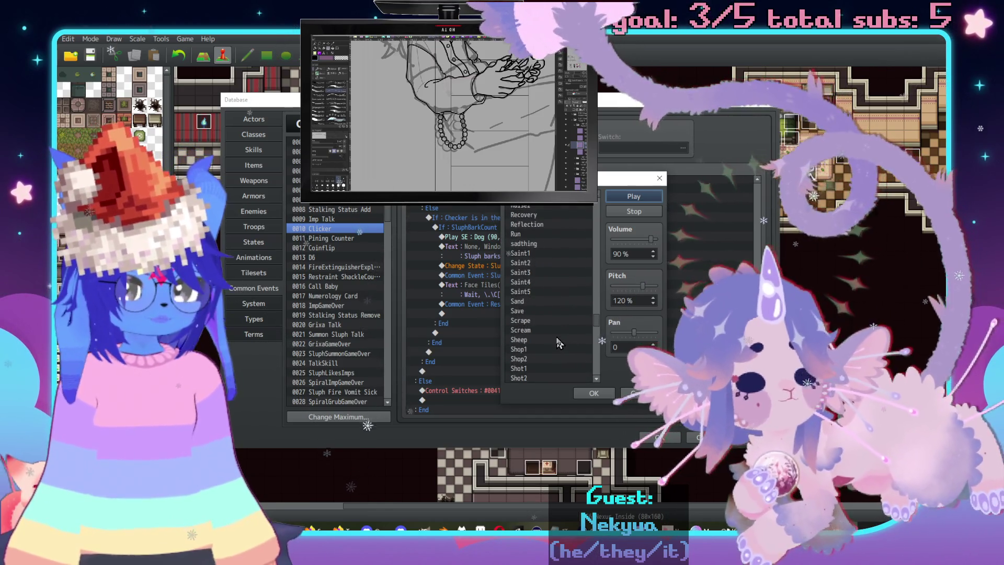
scroll(559, 343, "down", 3)
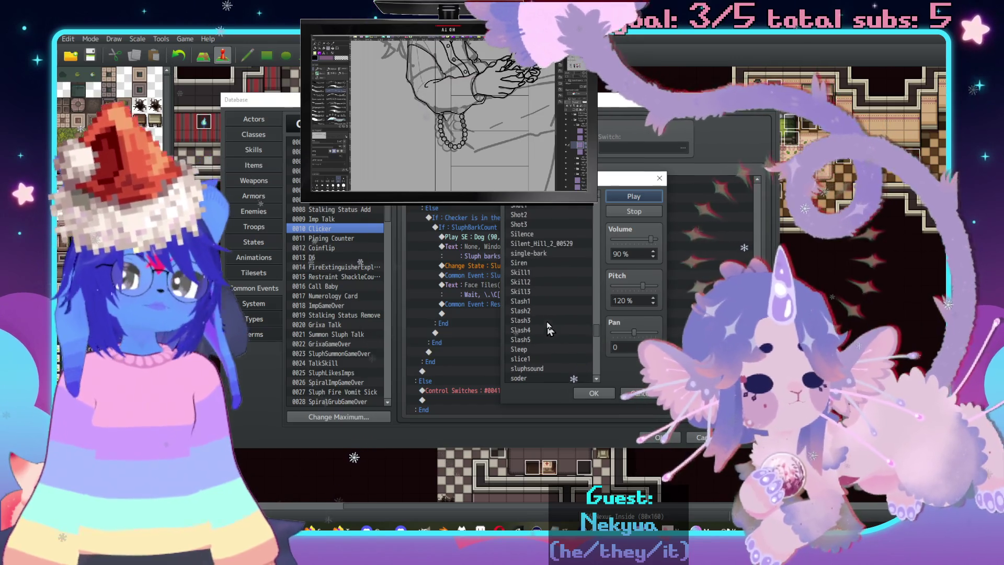
left_click(531, 253)
left_click(634, 197)
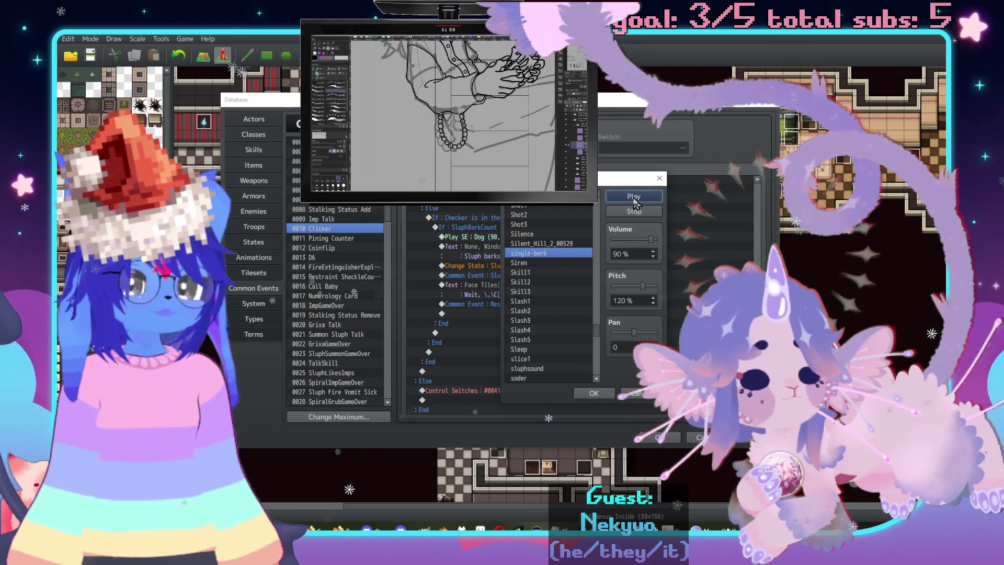
left_click_drag(646, 288, 649, 287)
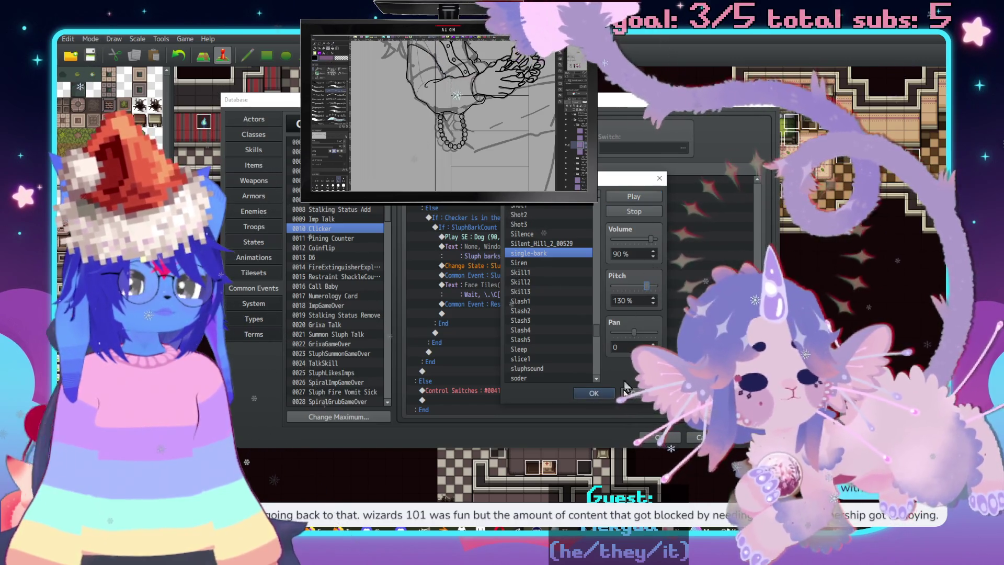
left_click(594, 393)
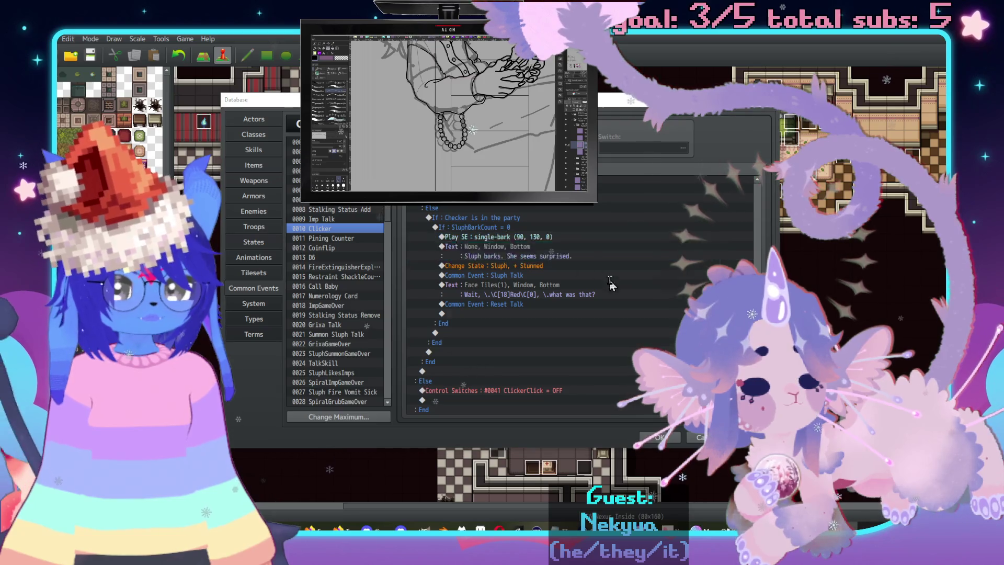
Rewrite the bark message as "\n[6] lets out a little bark and grins at you.".
double_click(602, 249)
left_click_drag(638, 276, 392, 254)
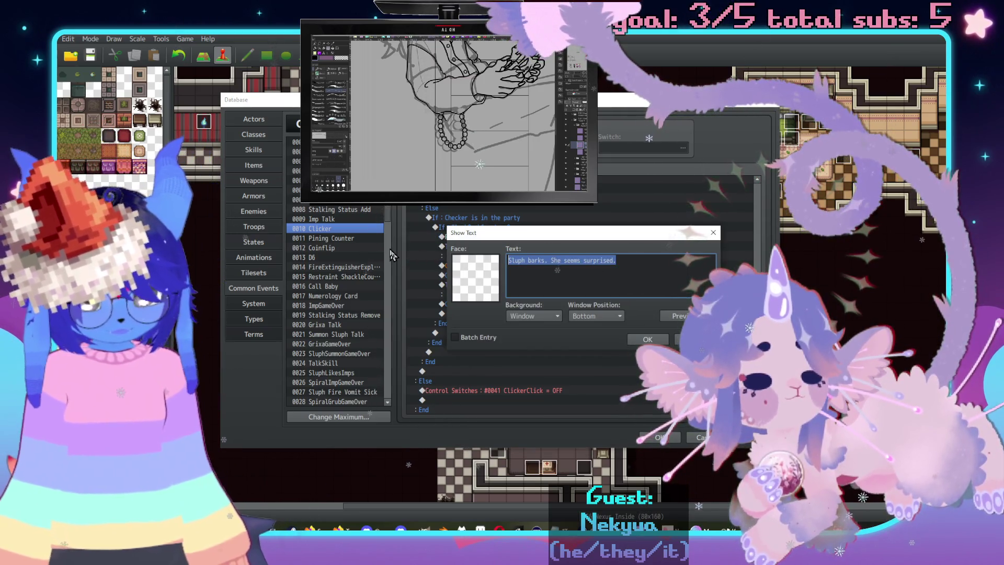
type("\\")
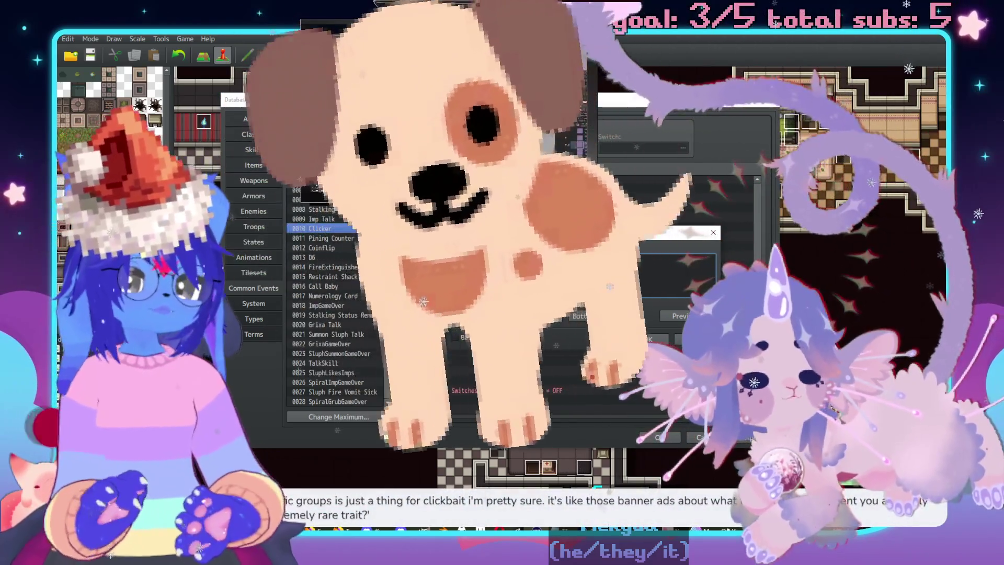
type("bark an")
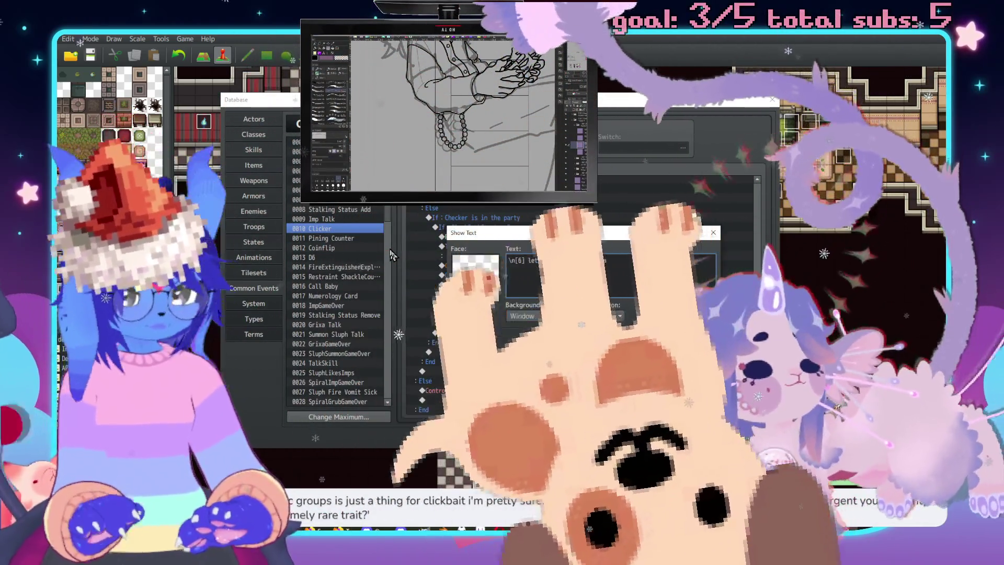
type("d")
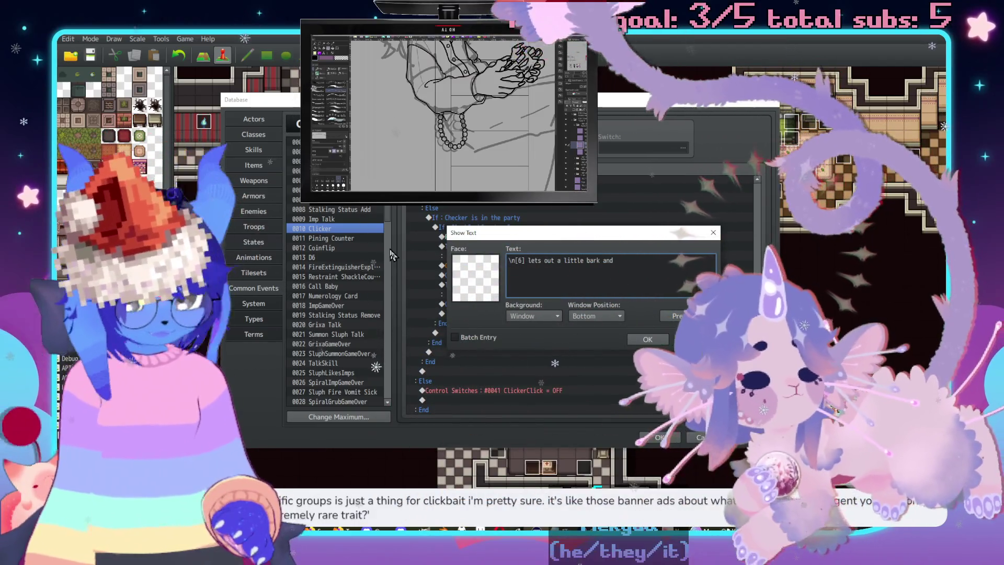
type(" grins at you.")
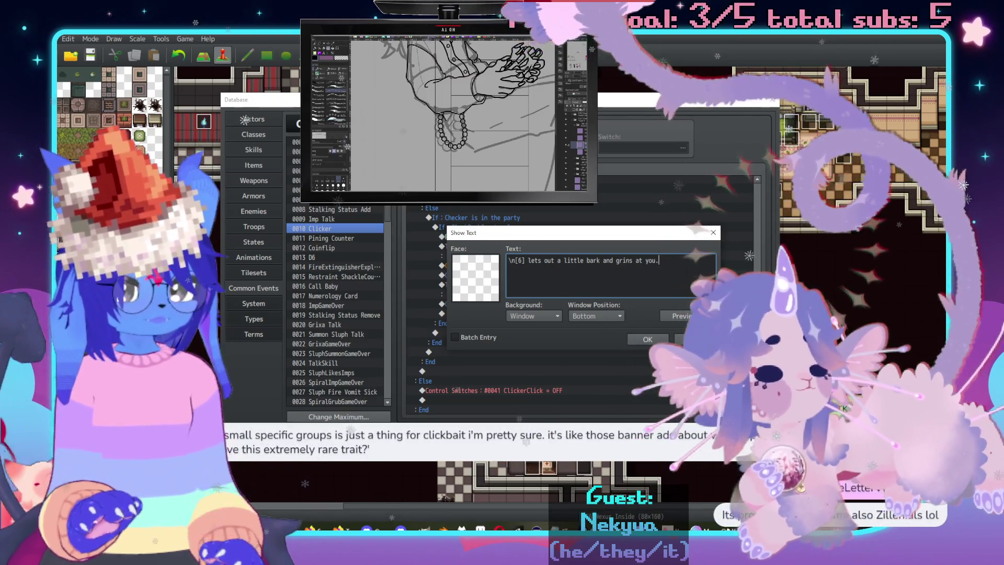
left_click(638, 340)
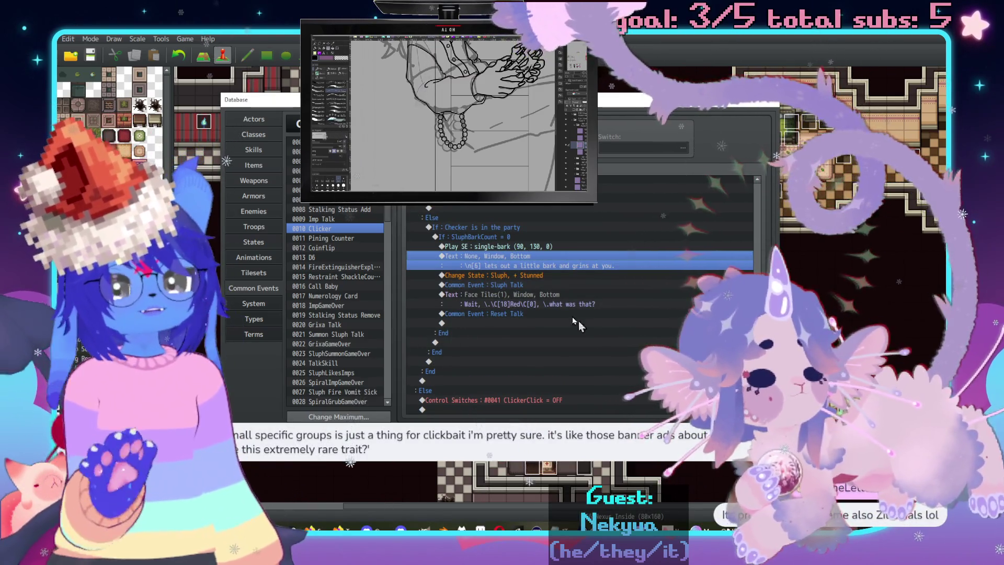
Delete the Sluph Stunned state change and switch the common event call to 0009 Imp Talk.
left_click(523, 275)
key("Delete")
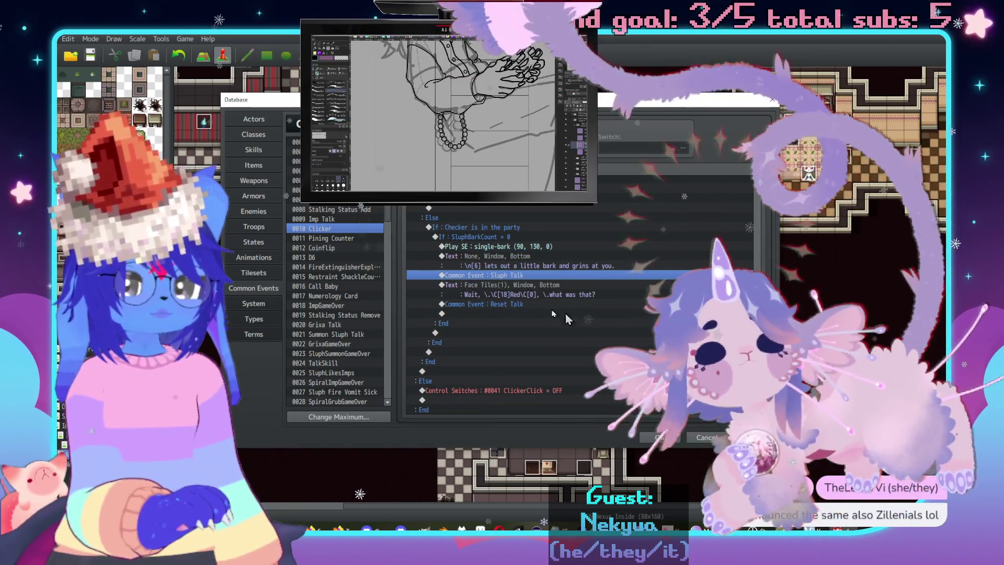
double_click(564, 276)
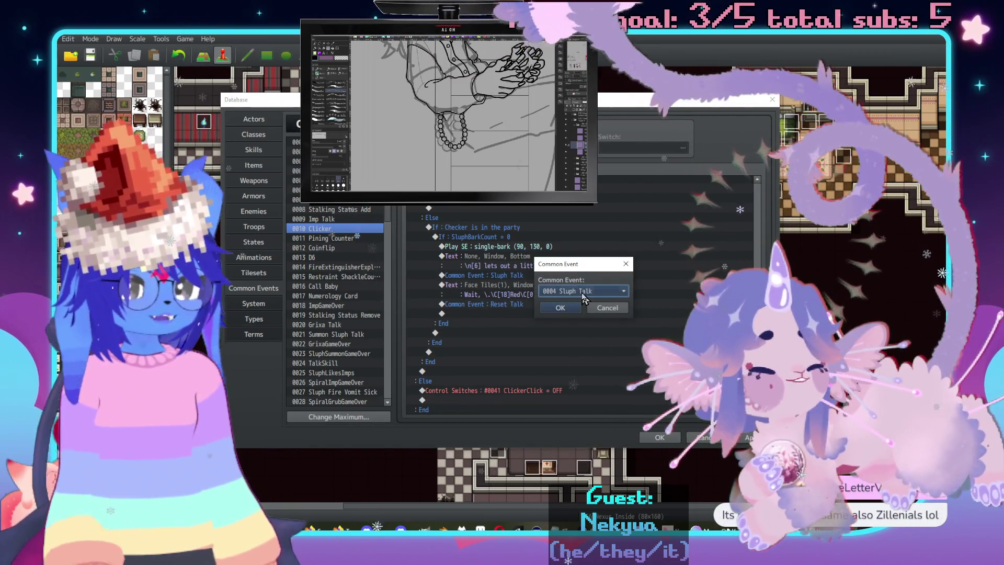
left_click(585, 297)
left_click(573, 322)
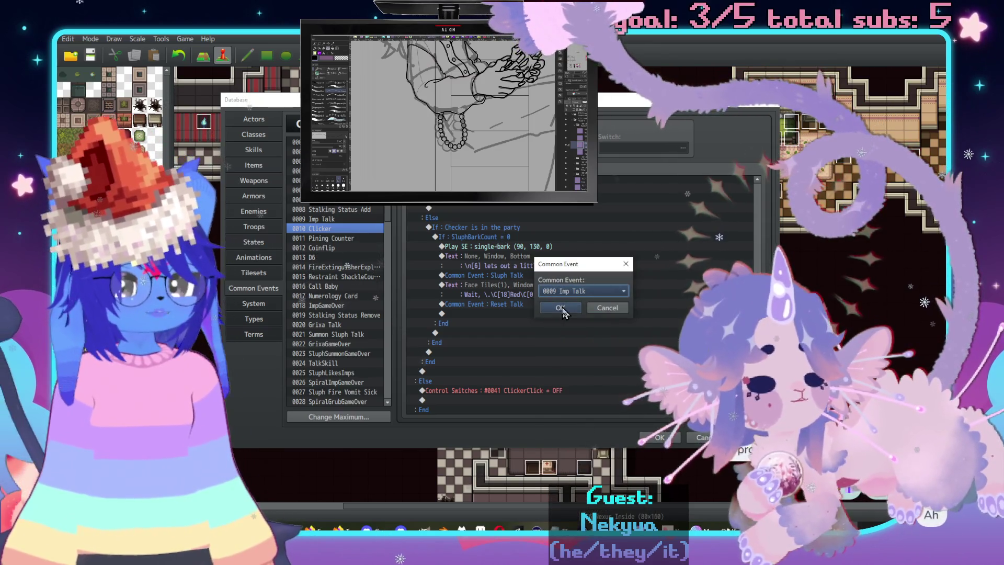
left_click(561, 308)
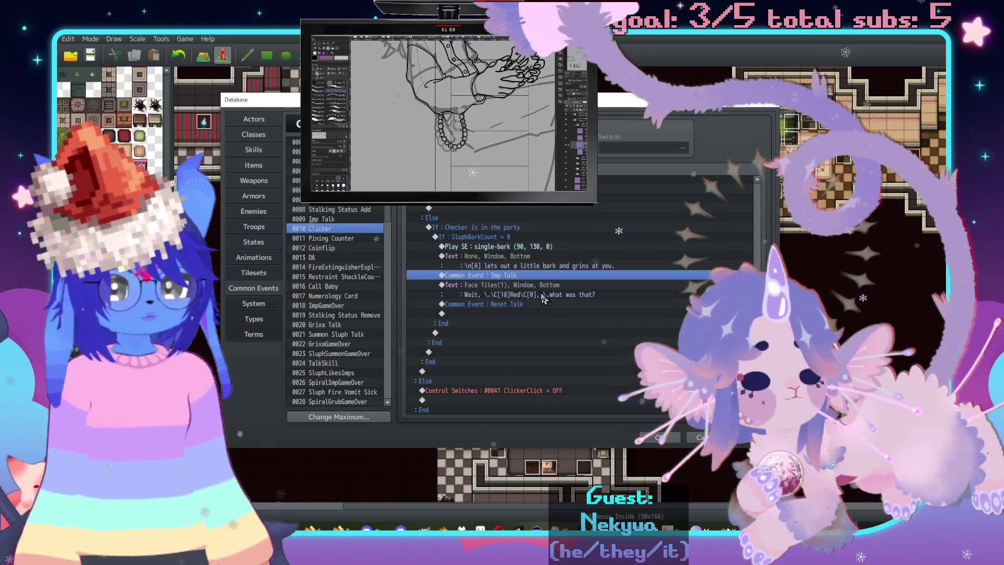
left_click(534, 288)
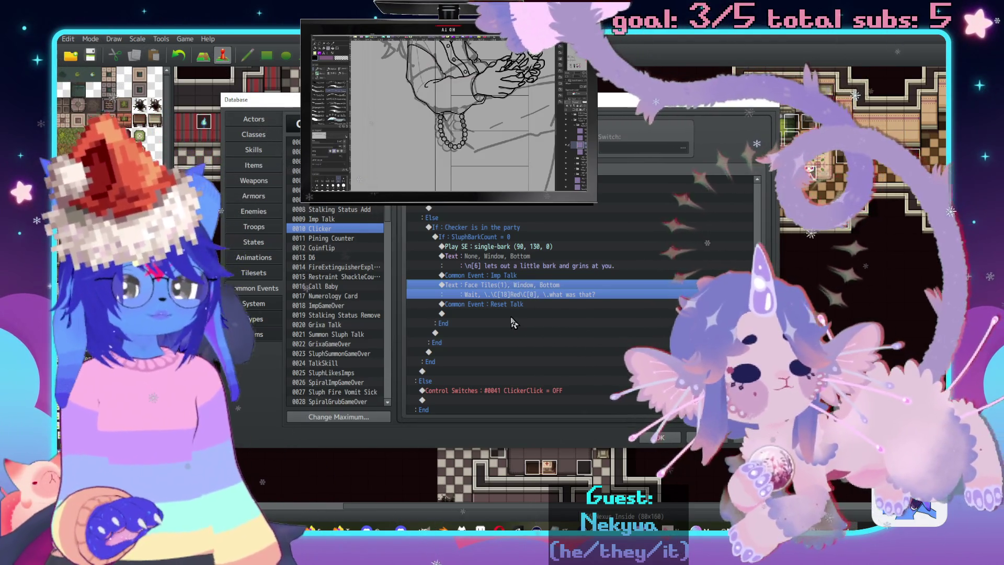
Give the "what was that?" message the red imp face from Face Tiles3.
double_click(482, 284)
double_click(482, 283)
key("Down")
key("Down")
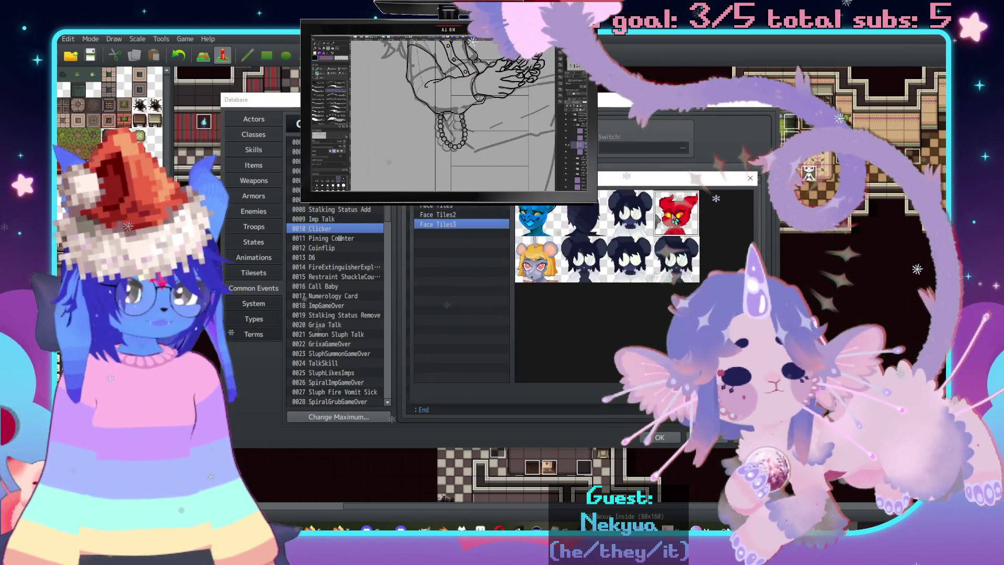
double_click(680, 213)
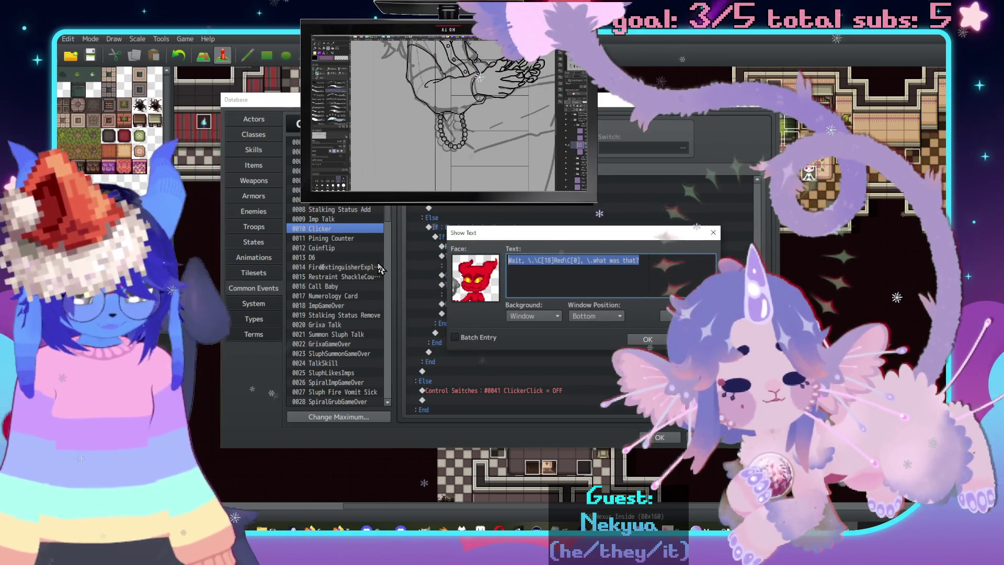
Write "Is that a \{\{DOG CLICKER?" over two lines, then start rewording the duplicate with "You are such…".
type("E\\.hr")
key("BackSpace")
key("BackSpace")
key("BackSpace")
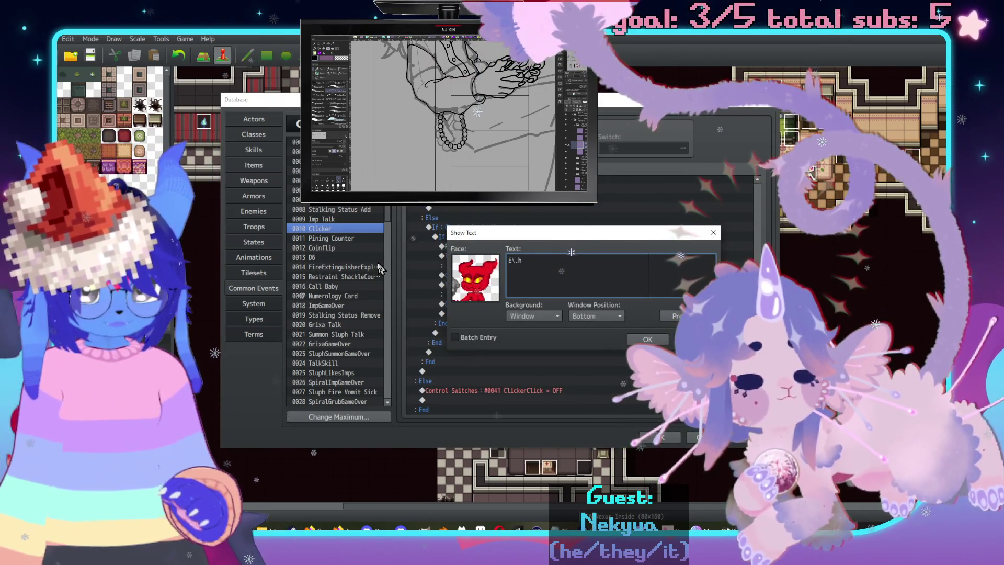
type("Is th")
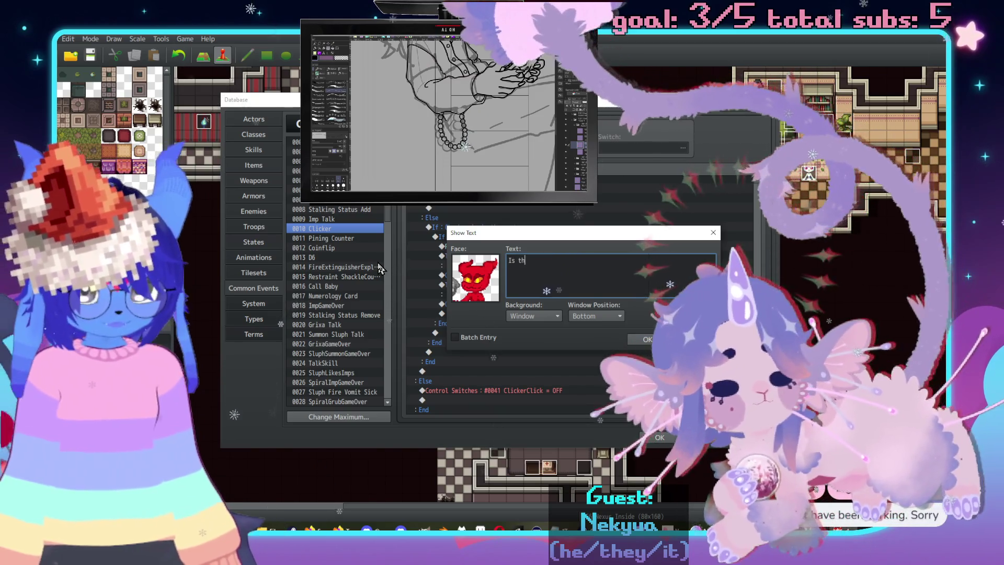
type("at a \\{")
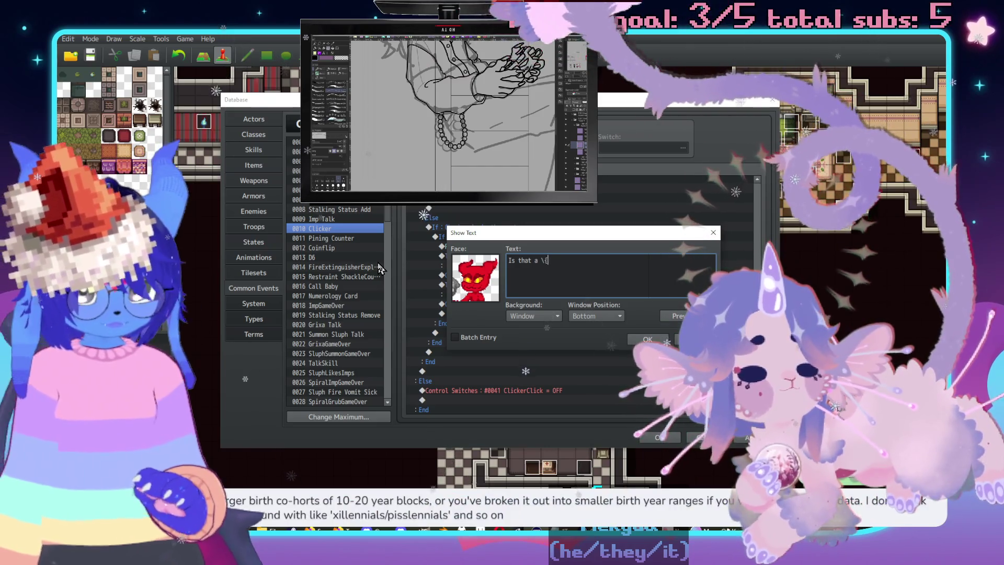
type("DOG CLICKER?")
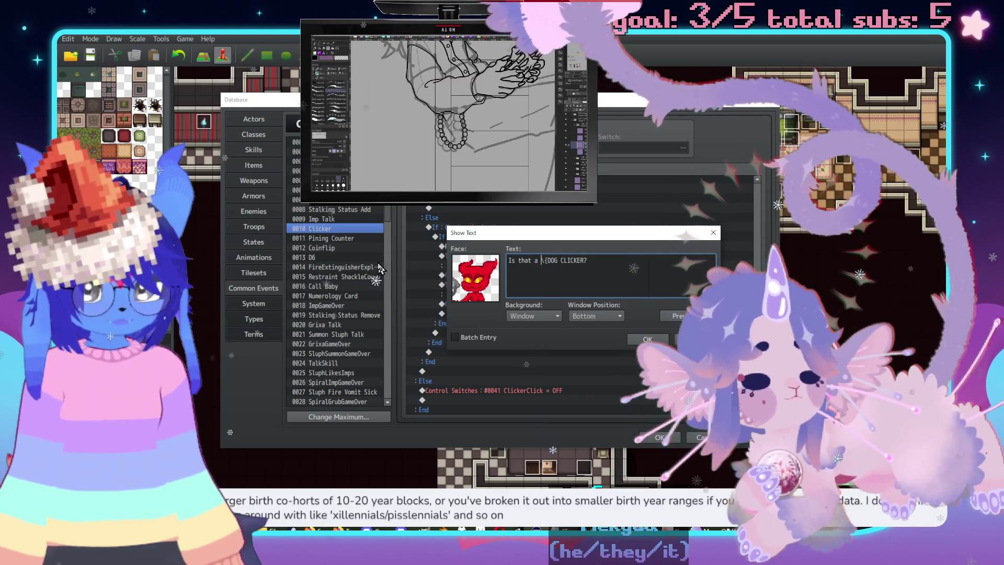
key("Left")
key("Left")
key("Left")
key("Return")
key("Right")
key("Right")
type("\\{")
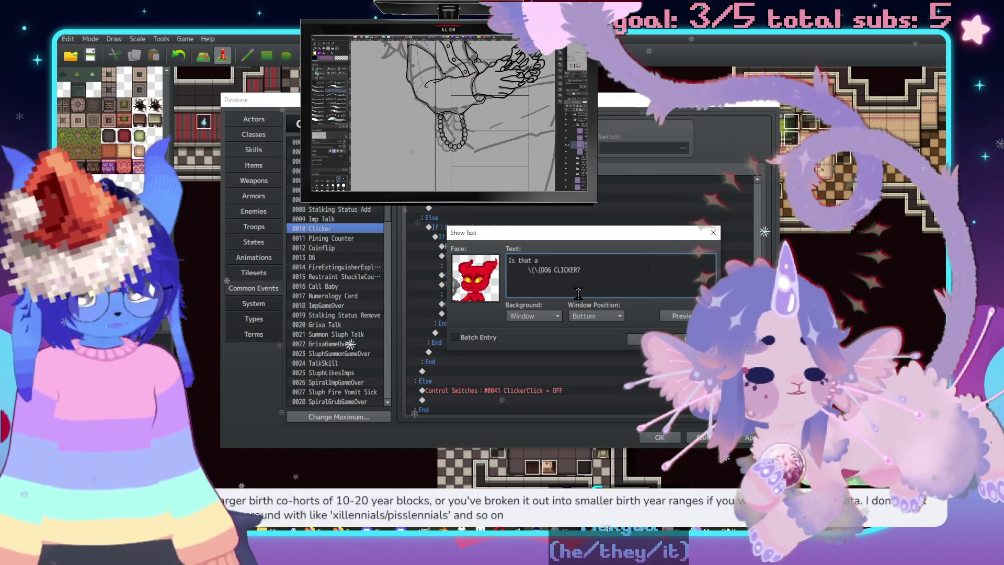
left_click(686, 314)
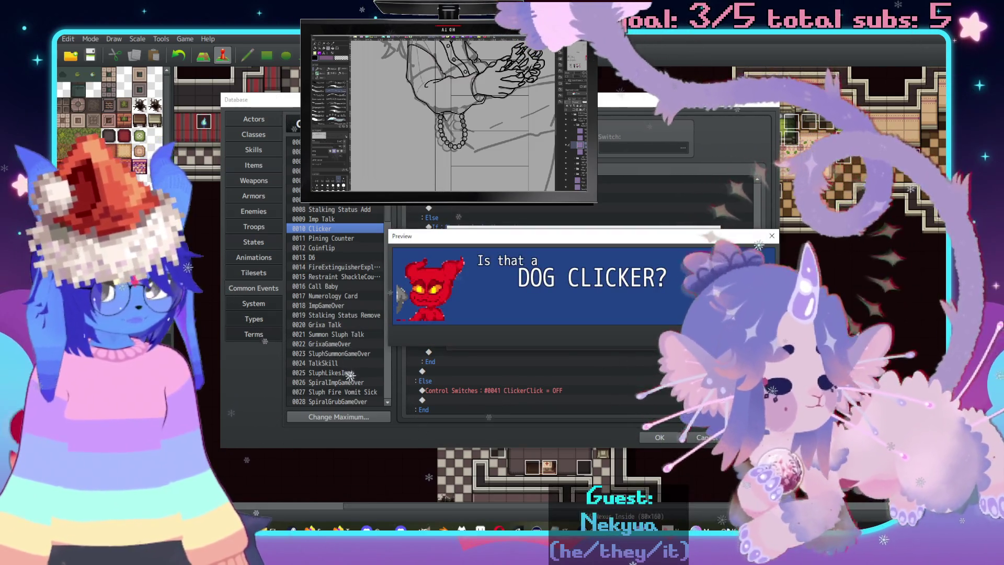
left_click(685, 314)
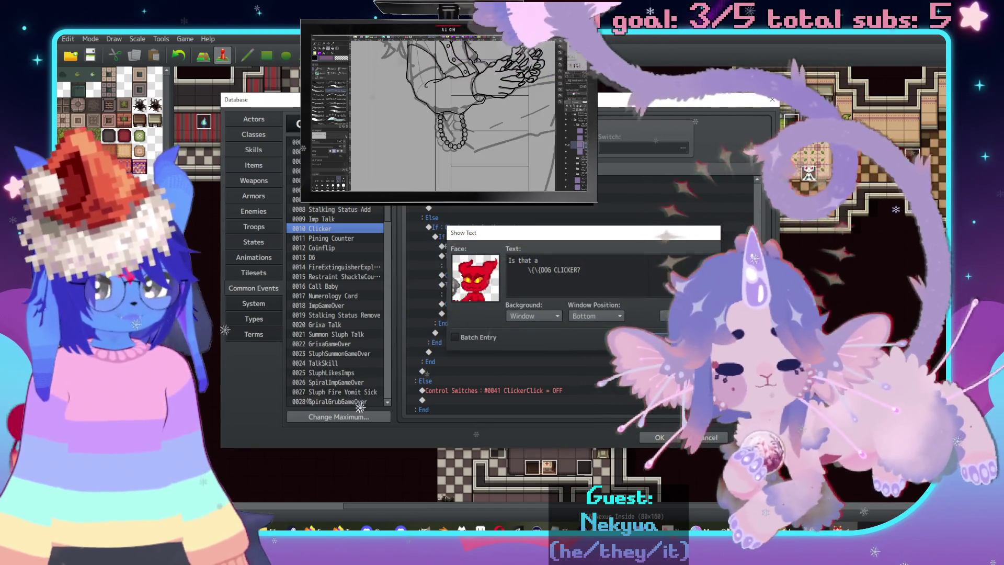
left_click(601, 338)
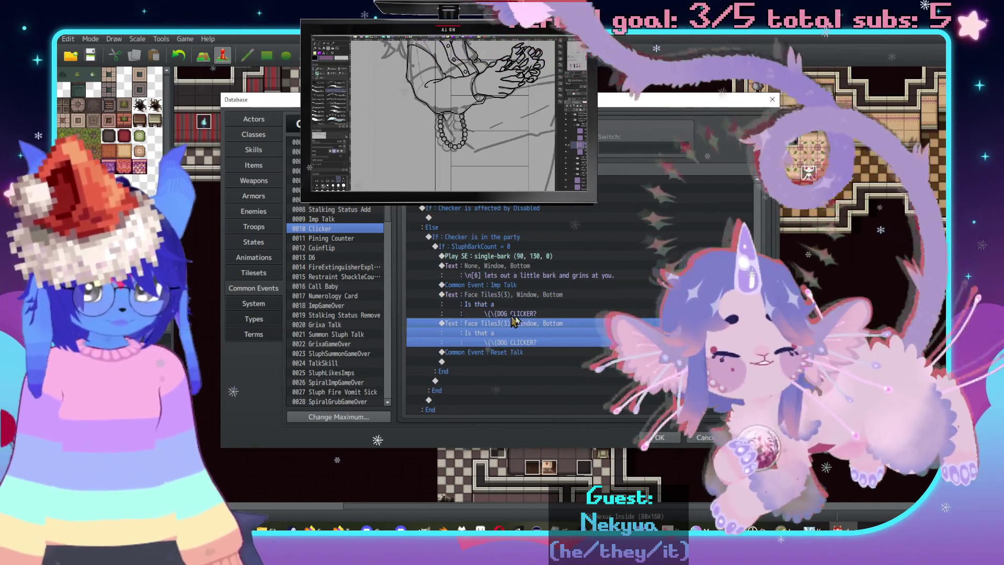
double_click(511, 319)
type("You ")
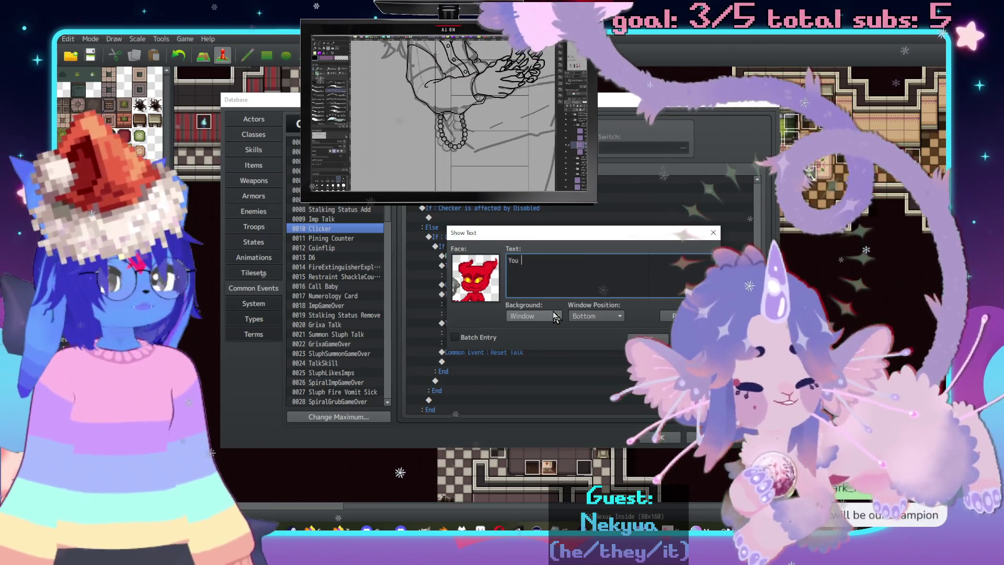
type("are such a fuck")
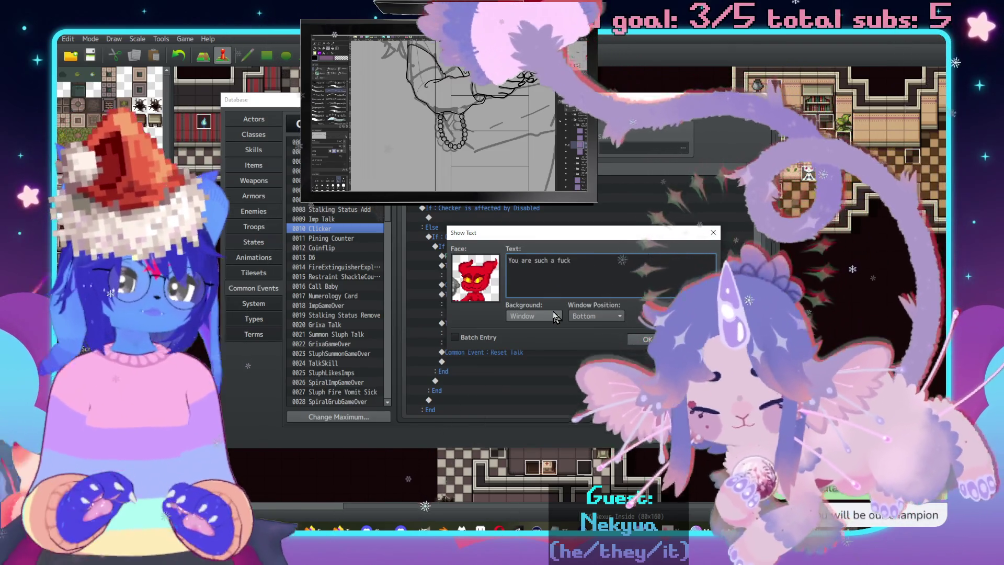
type("in' pervert,\\. \\n[1]!\\.")
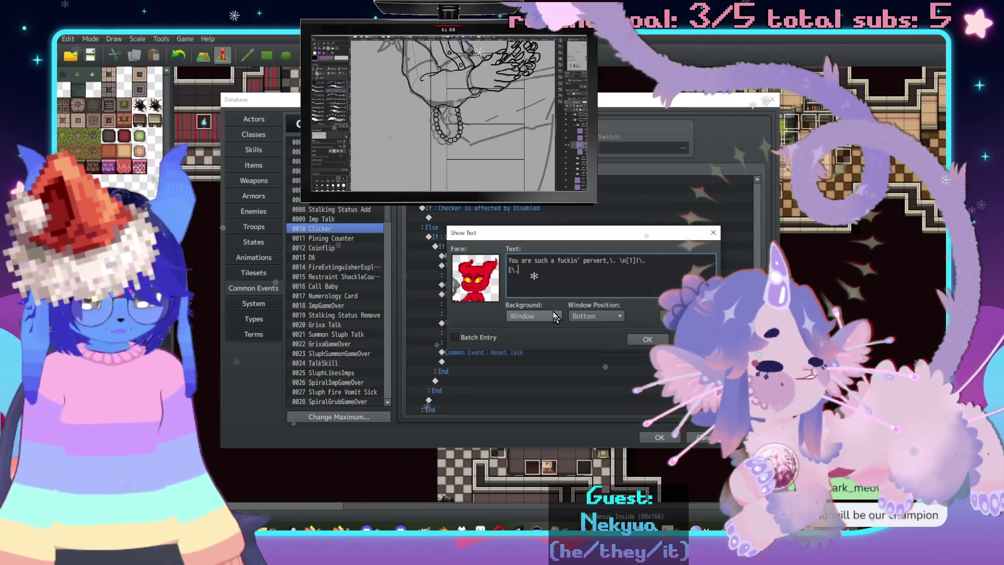
Finish the copy as "You are such a fuckin' pervert… hehehe!!" and confirm it.
type("ehehe\\.hehe!!")
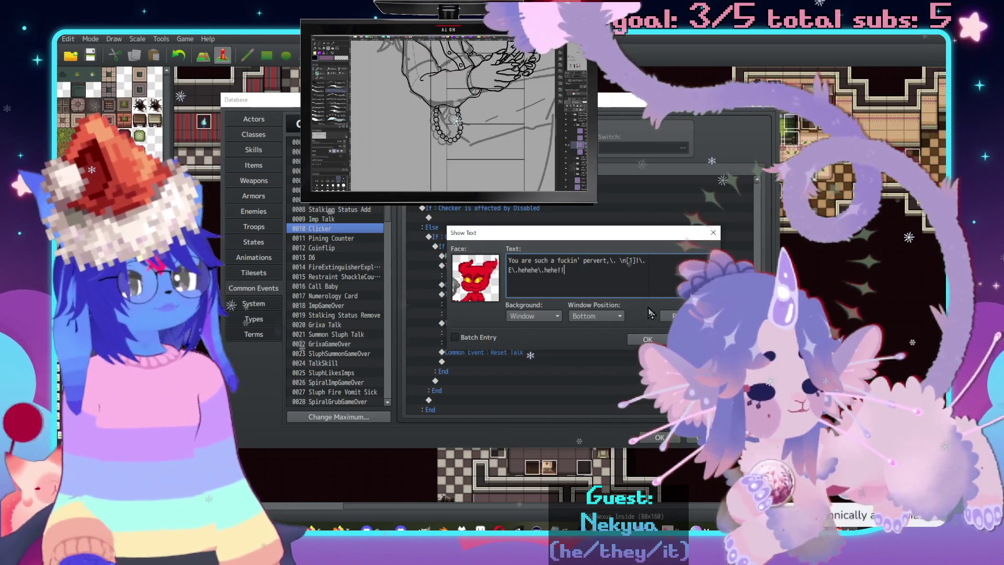
left_click(644, 339)
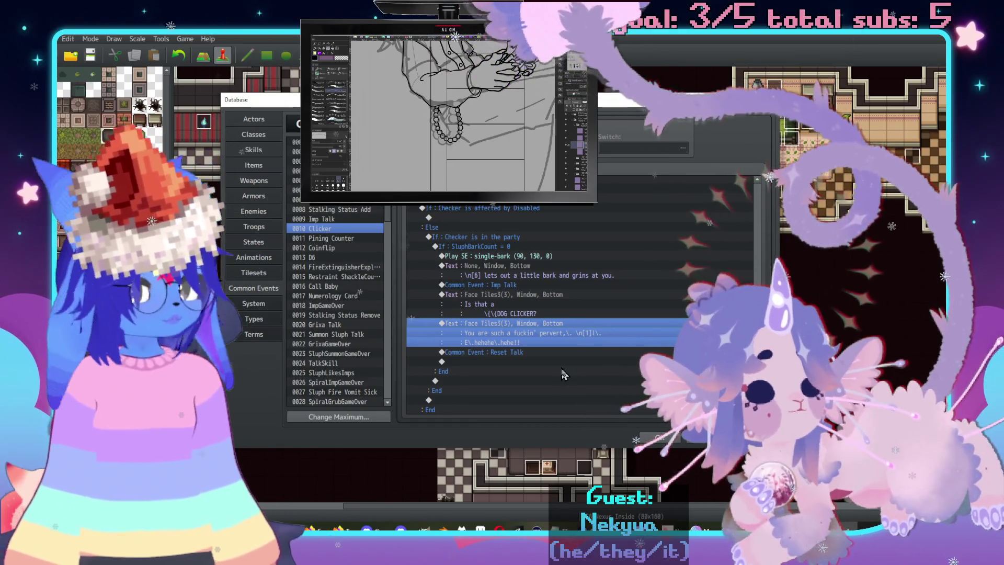
double_click(543, 361)
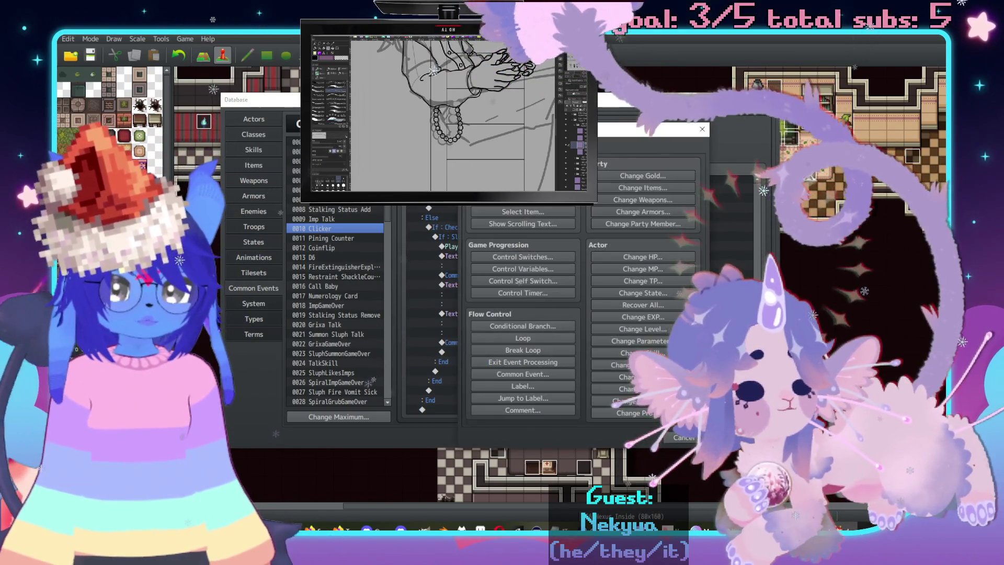
Start a new Show Text message using the red imp face from Face Tiles3.
left_click_drag(490, 197, 615, 146)
left_click(584, 188)
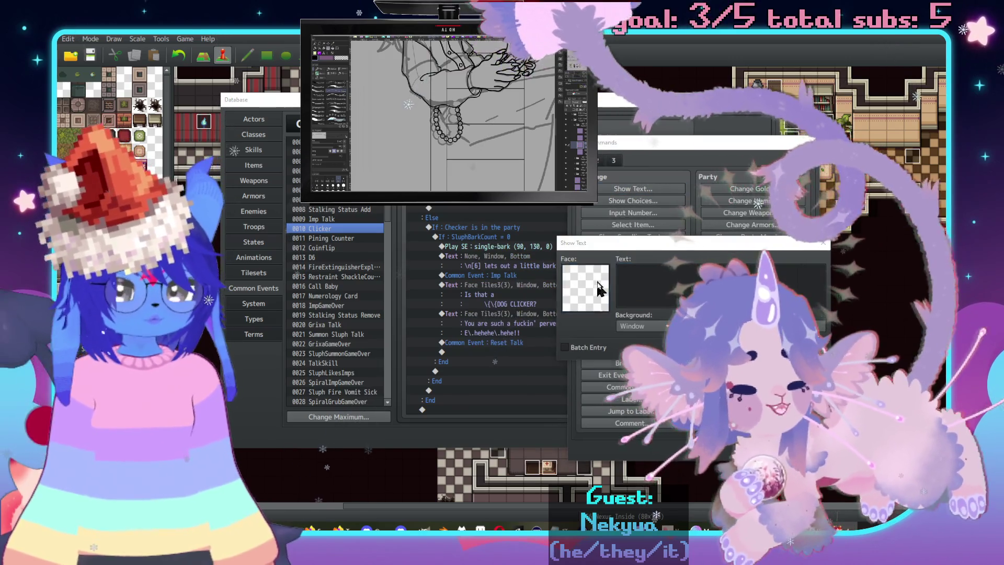
double_click(673, 269)
left_click(570, 225)
left_click(547, 215)
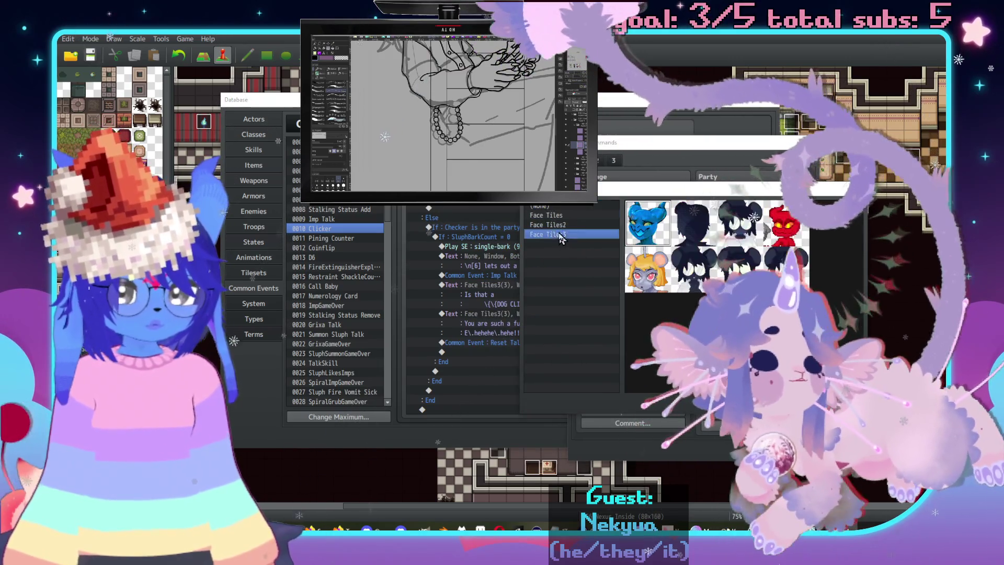
left_click(570, 235)
double_click(795, 238)
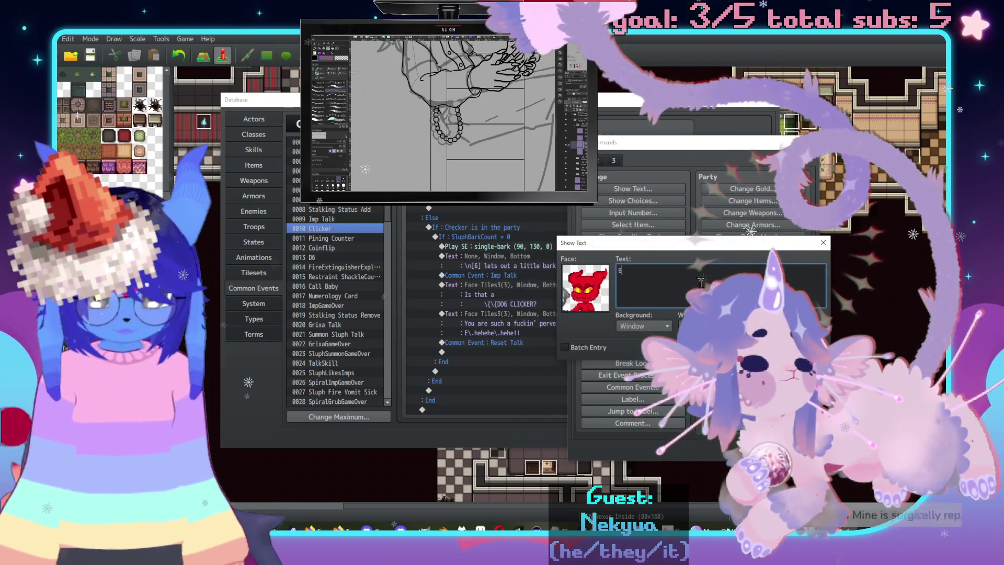
Enter the Imp's lines ending "Wanna play a game?" and "You do the clicky", and insert it.
type("ut ya know wha")
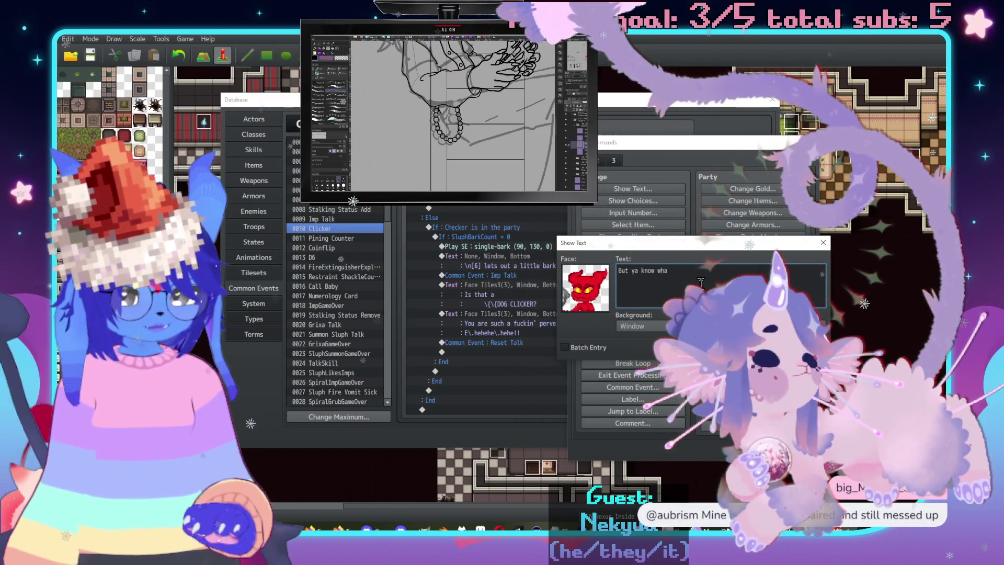
type("t,\\. bit")
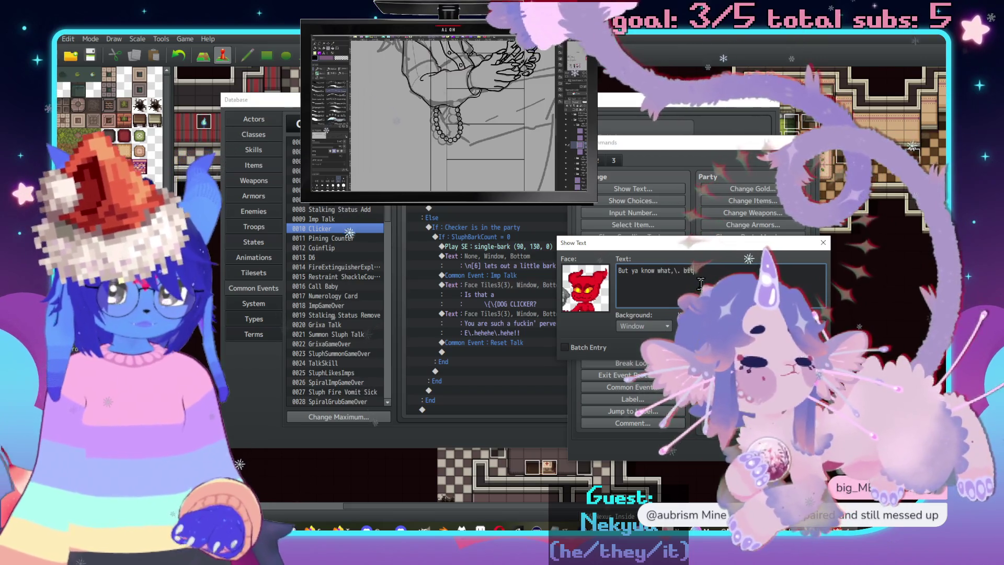
type("ch,\\. I am too!!\\. Wa")
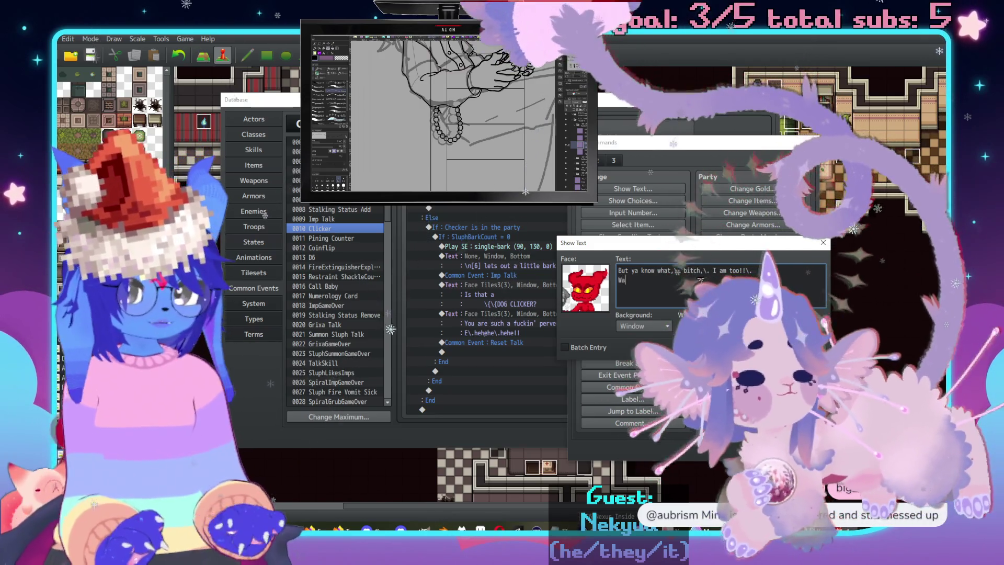
type("nna play a ggame")
key("BackSpace")
key("BackSpace")
key("BackSpace")
type("ame?")
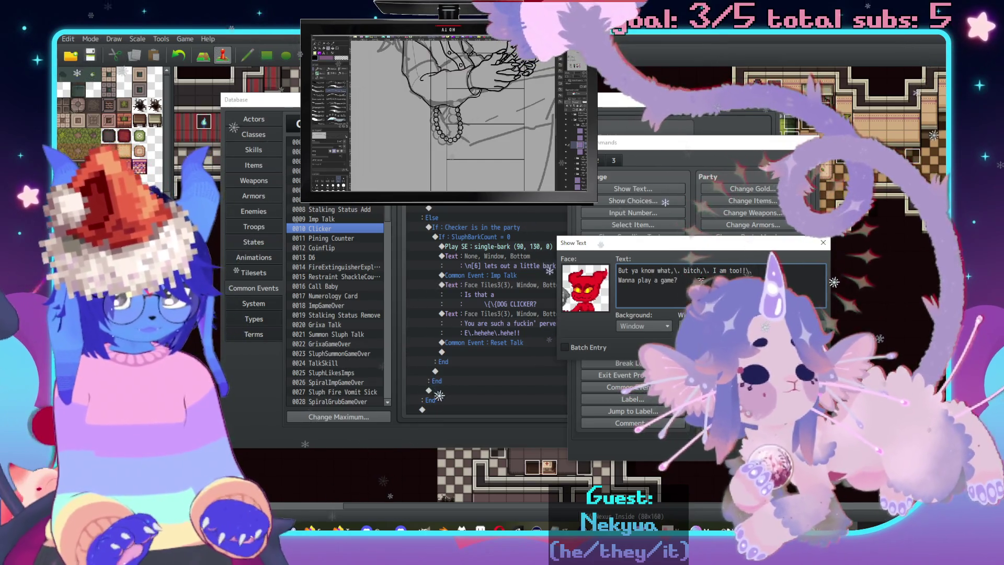
key("BackSpace")
key("BackSpace")
key("BackSpace")
type("a ")
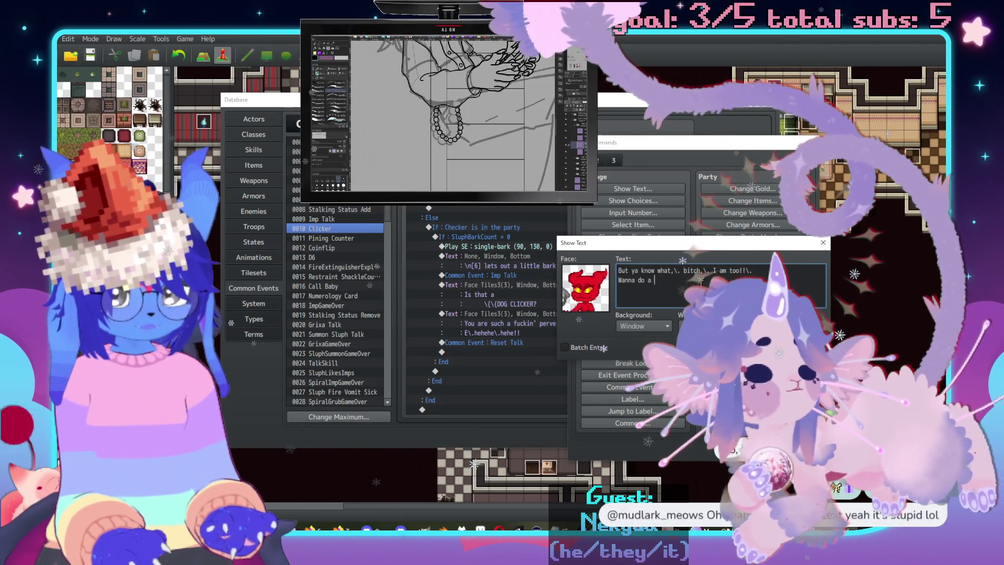
type("funink game with it?\\.")
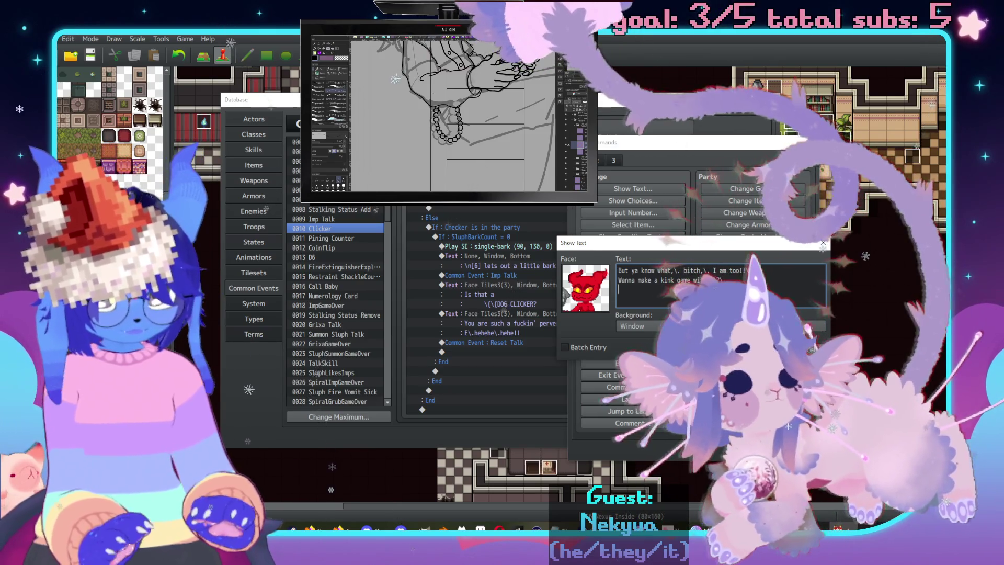
type("You do the ")
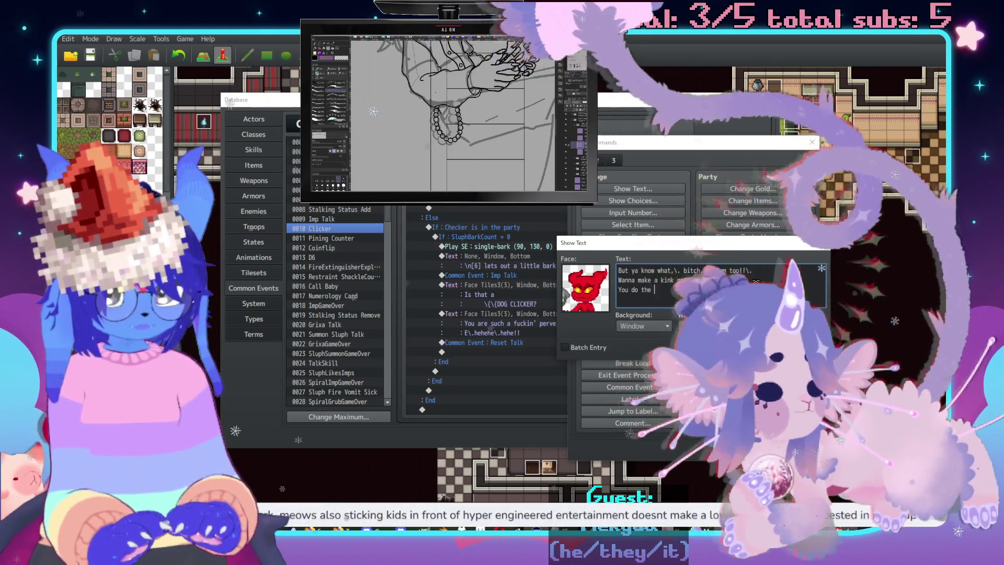
type("clicky,\\")
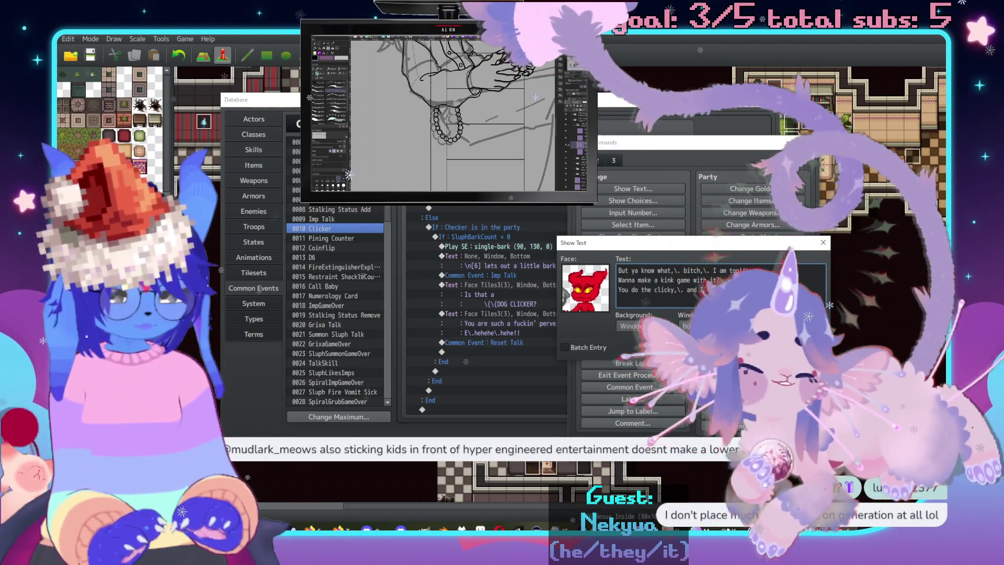
key("Return")
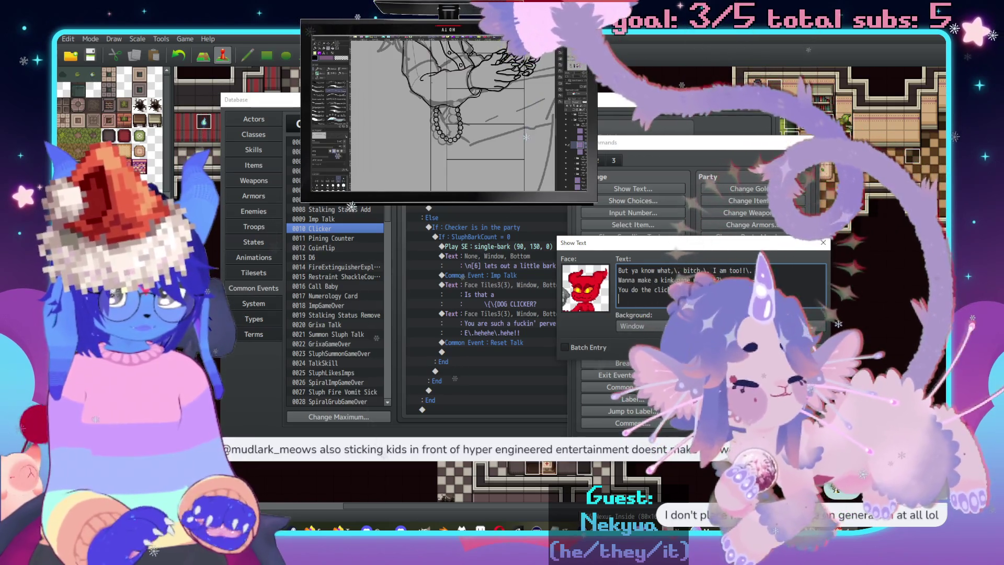
type("of your ch")
key("BackSpace")
key("BackSpace")
key("BackSpace")
type("you want!\\.")
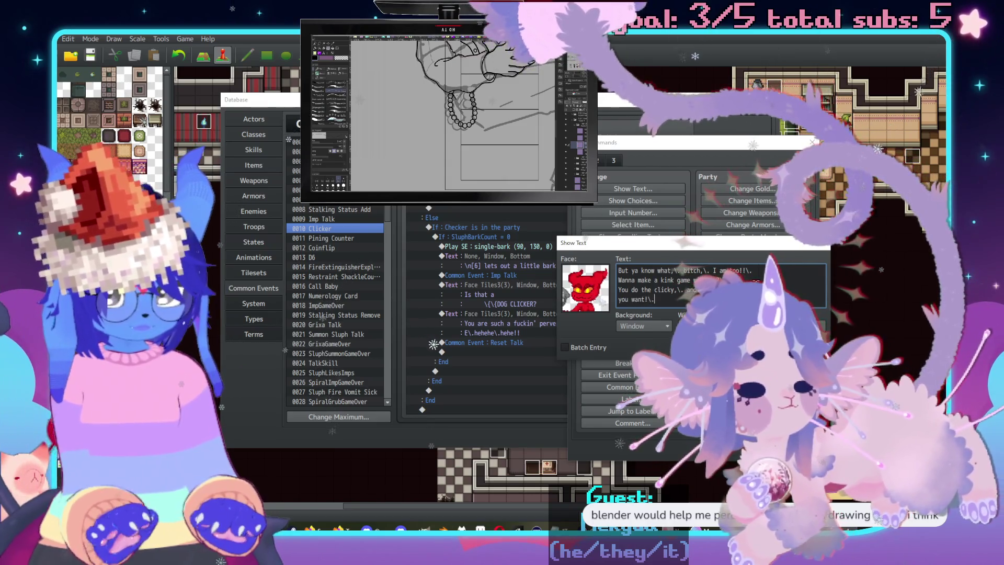
type("Like a fu")
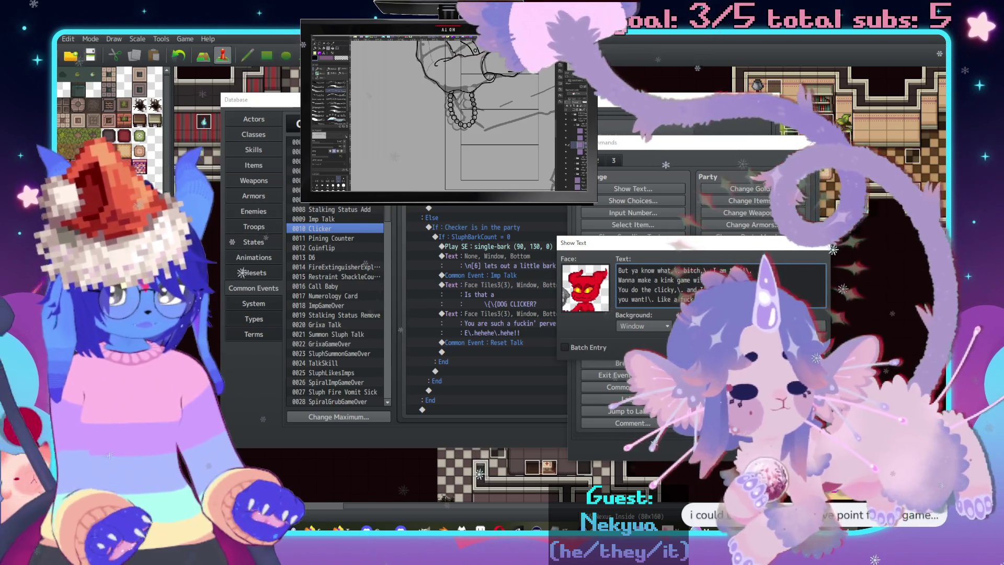
key("ctrl+Return")
left_click(532, 349)
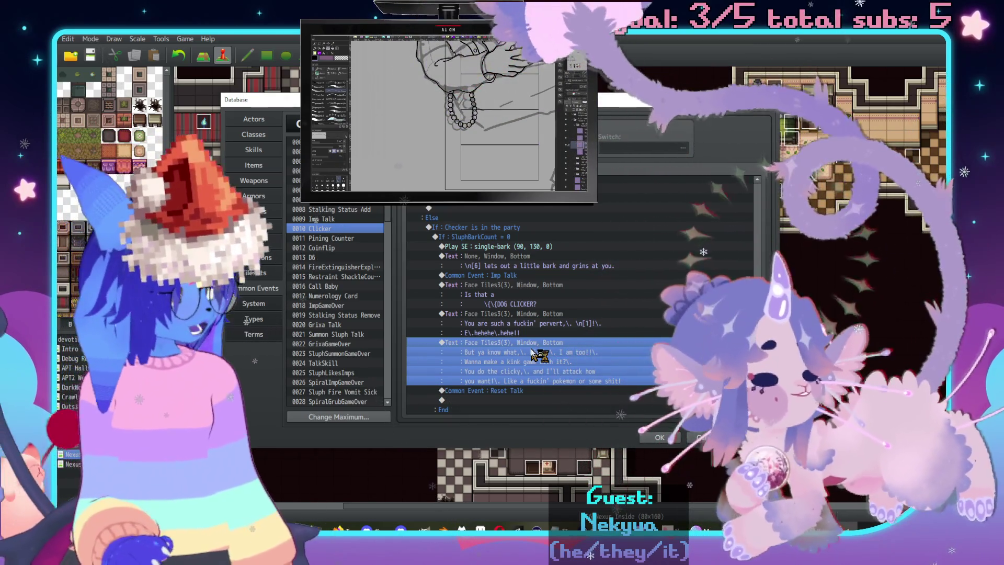
Close the playtest window and reopen the Imp's message for editing.
double_click(532, 348)
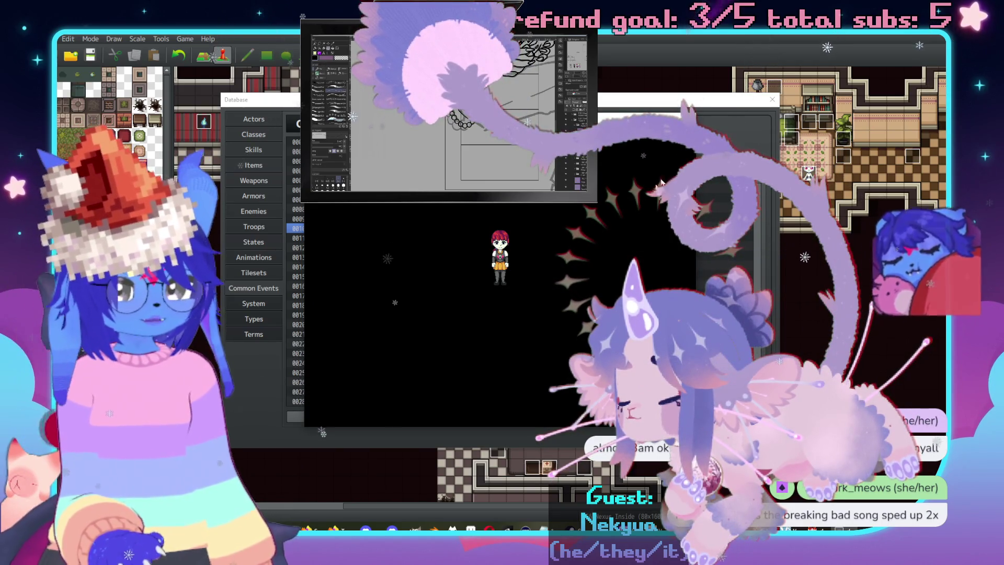
key("alt+F4")
double_click(566, 357)
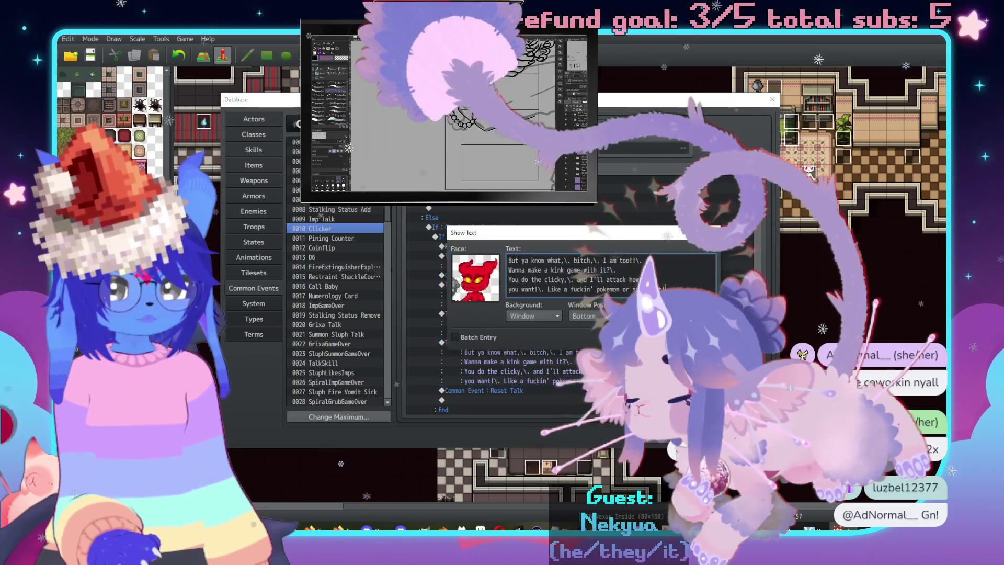
Split the Imp's message into two text boxes after the kink-game line using Batch Entry.
left_click_drag(664, 288, 507, 281)
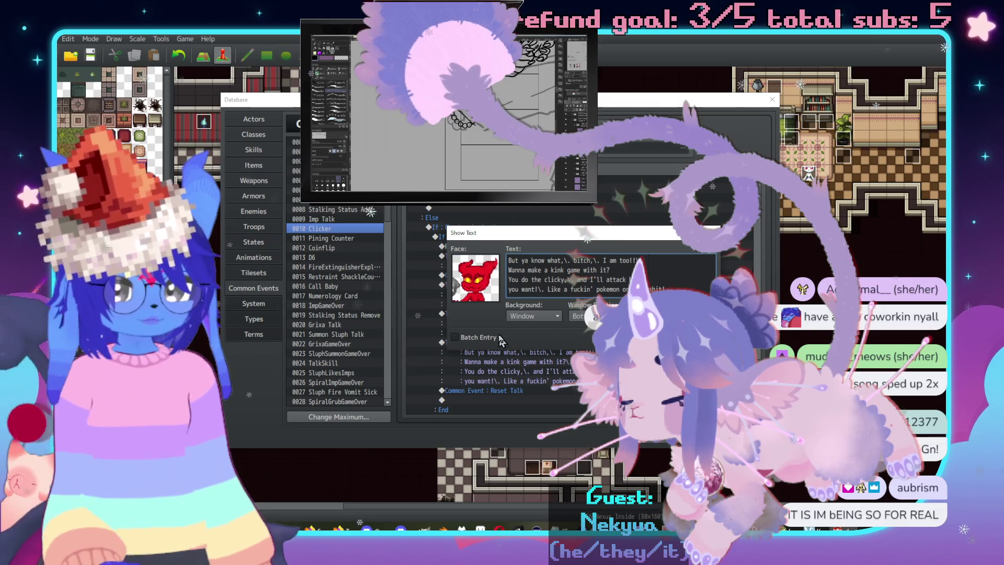
left_click(652, 270)
key("Return")
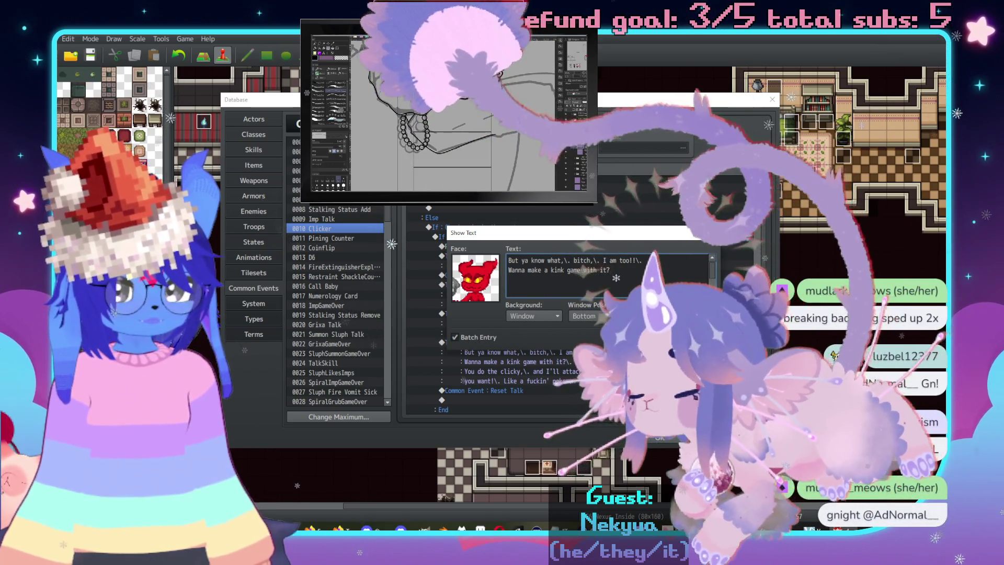
left_click(586, 361)
scroll(575, 347, "down", 1)
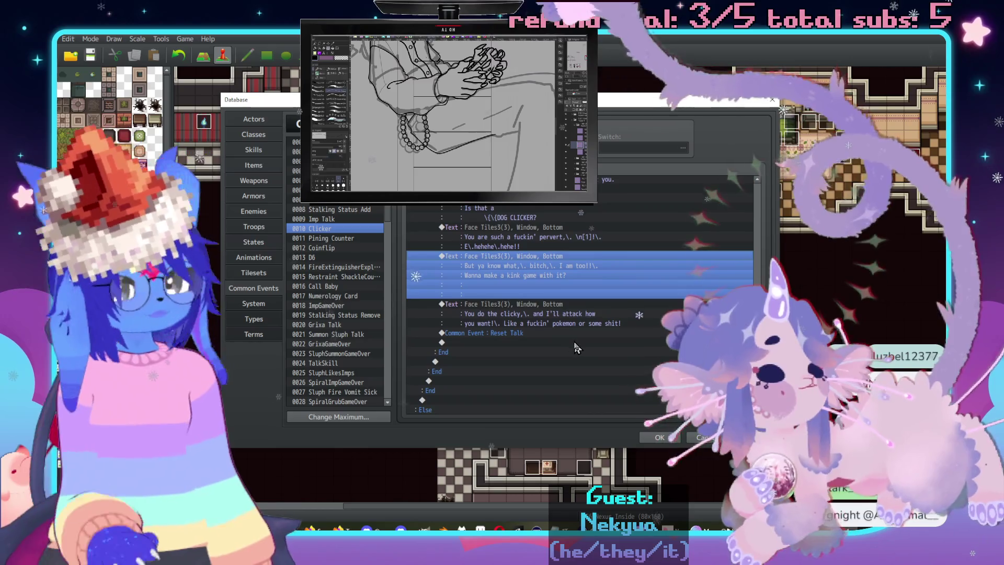
double_click(563, 341)
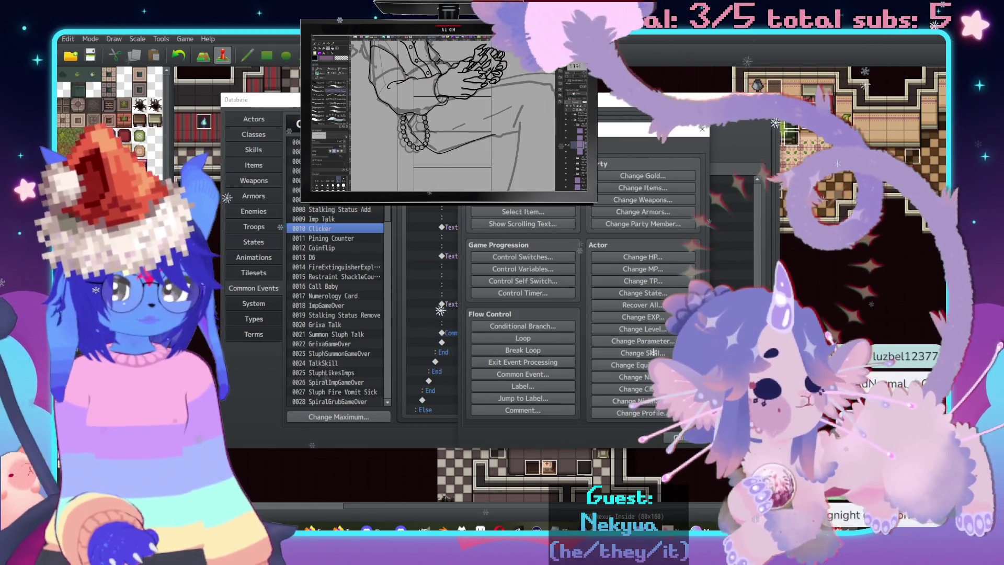
Add a Show Choices of 'Ok' and 'No thanks', positioned Right with cancel disallowed.
left_click(523, 188)
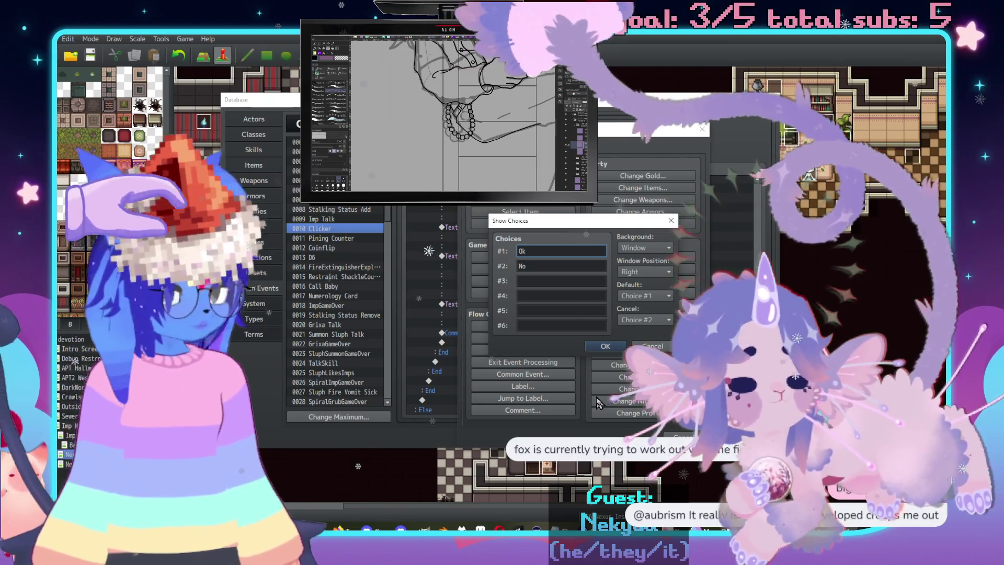
type("Ok")
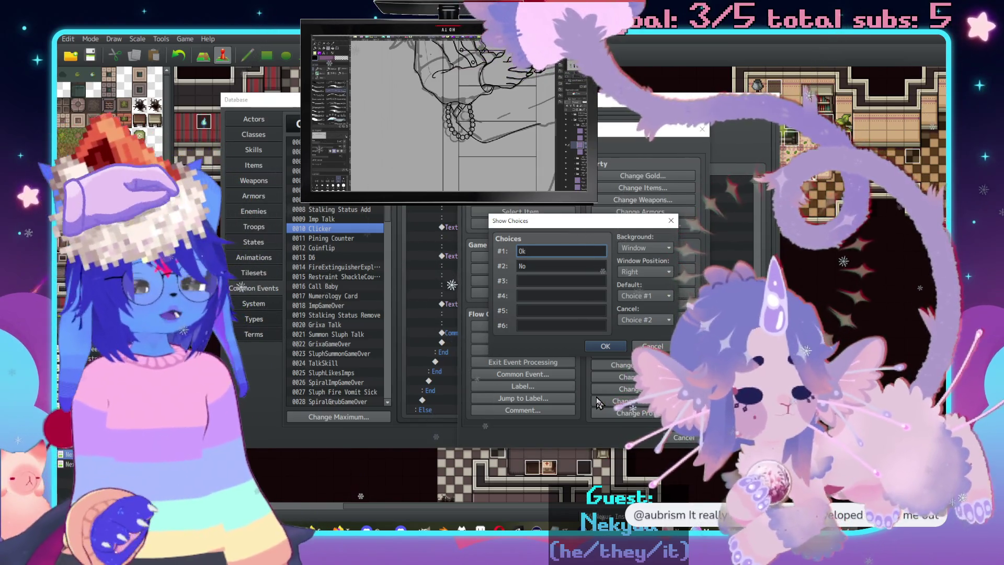
double_click(527, 265)
type("thanks")
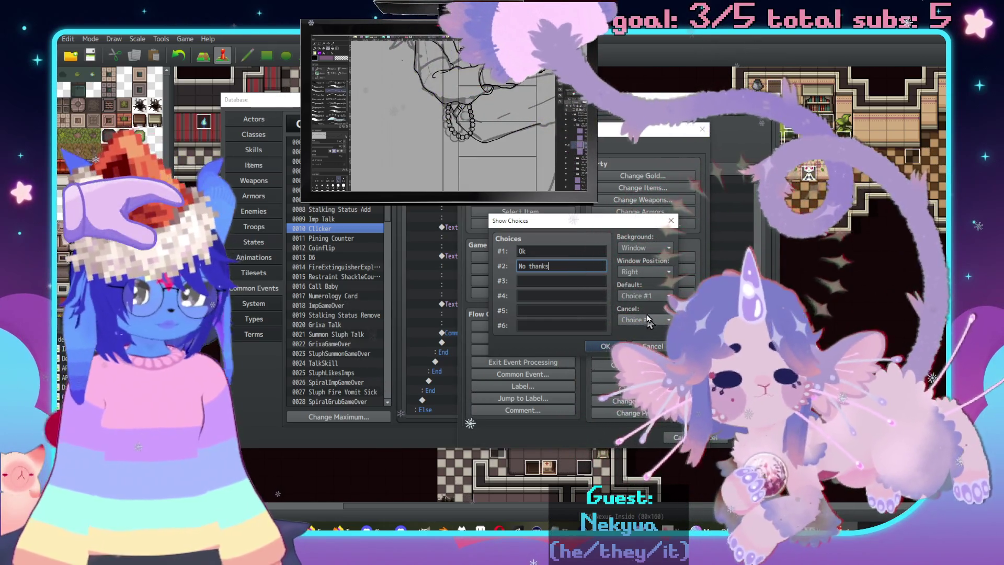
left_click(603, 348)
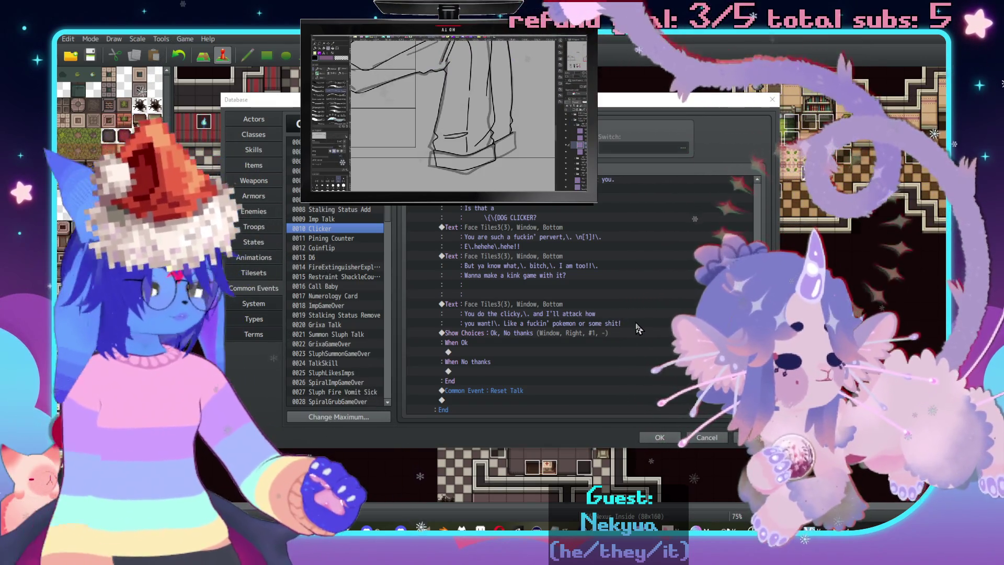
double_click(548, 264)
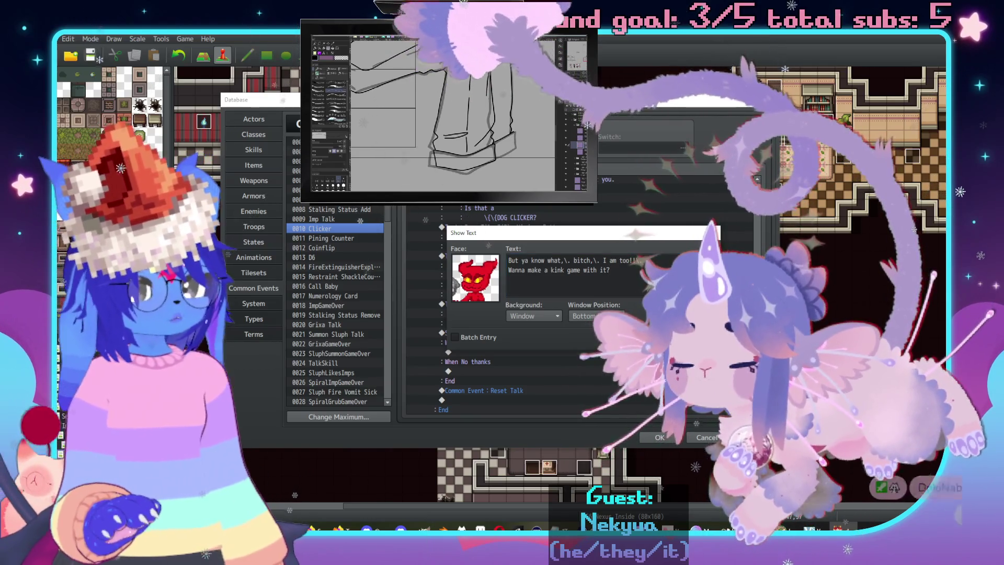
key("Escape")
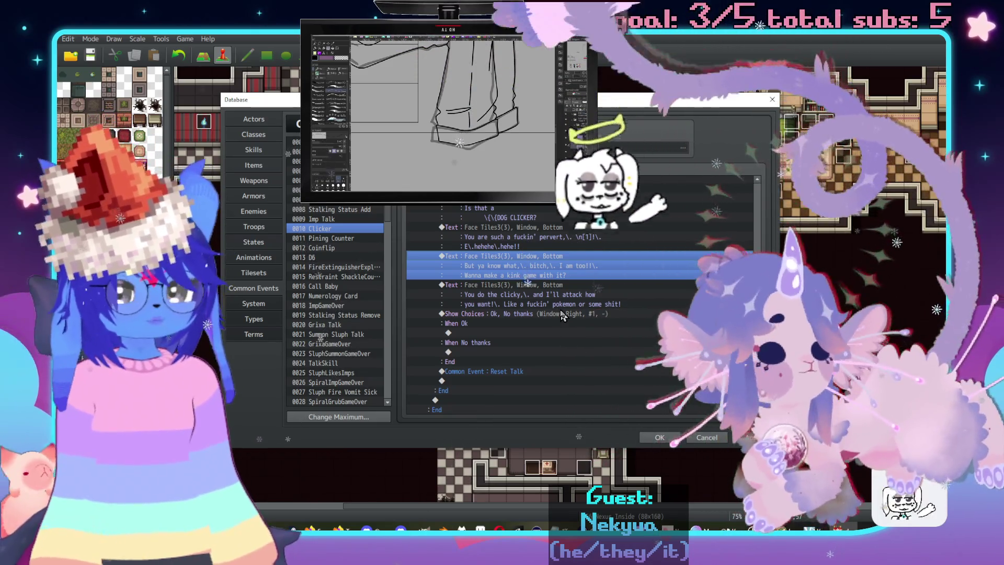
Insert a Show Text under When Ok using the red Imp face from Face Tiles3.
double_click(514, 333)
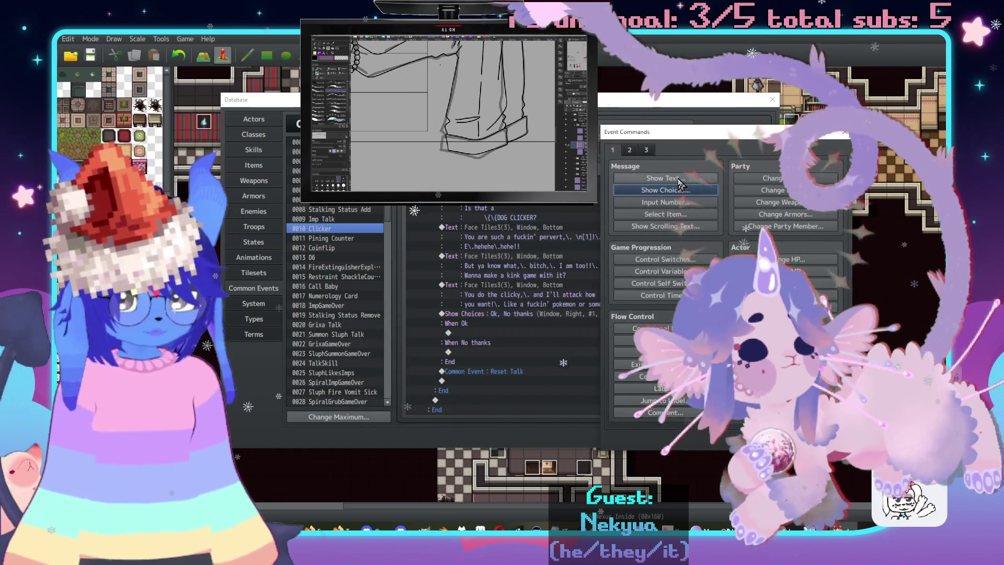
key("Return")
double_click(612, 282)
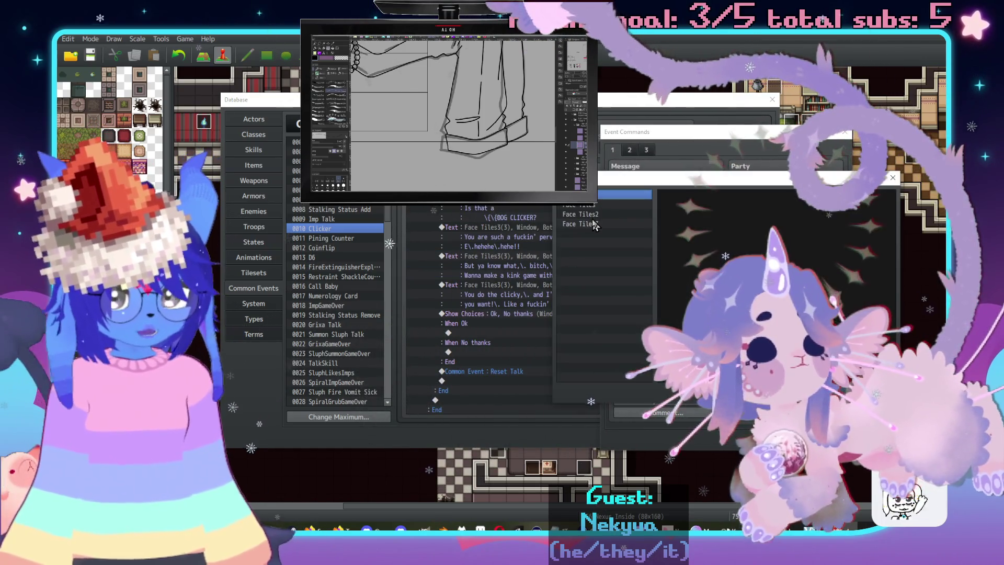
left_click(613, 214)
left_click(620, 224)
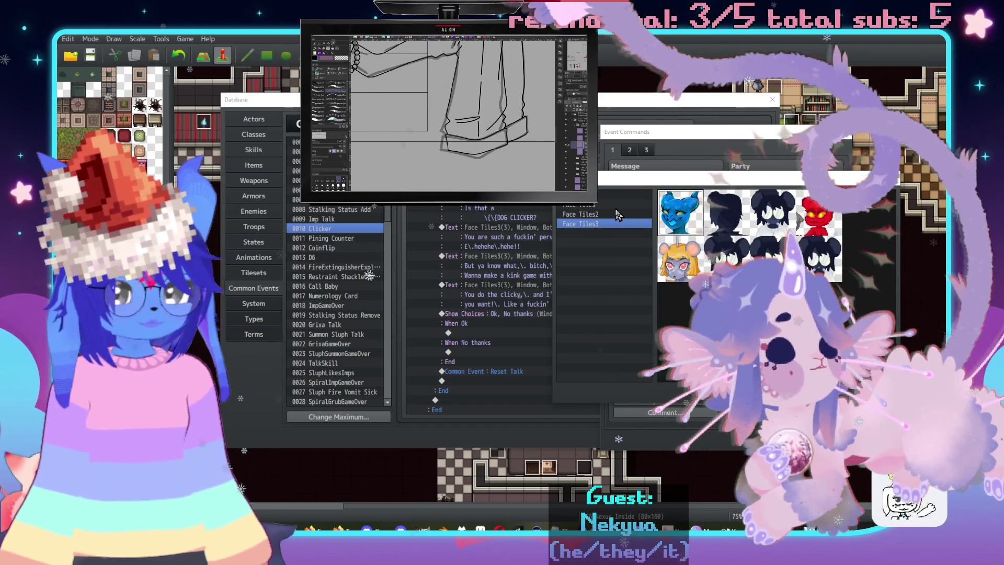
double_click(820, 221)
type("Ok!! \\.Fuck I'm already esfc")
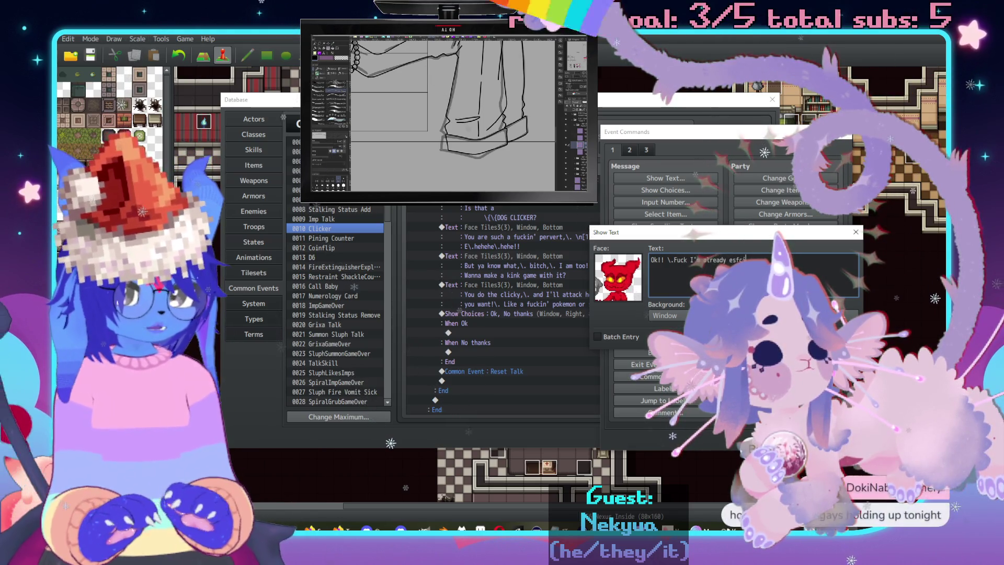
Finish the line 'Ok!! Fuck I'm already excited! hehehe hehe hehe!!' and confirm it.
key("BackSpace")
key("BackSpace")
key("BackSpace")
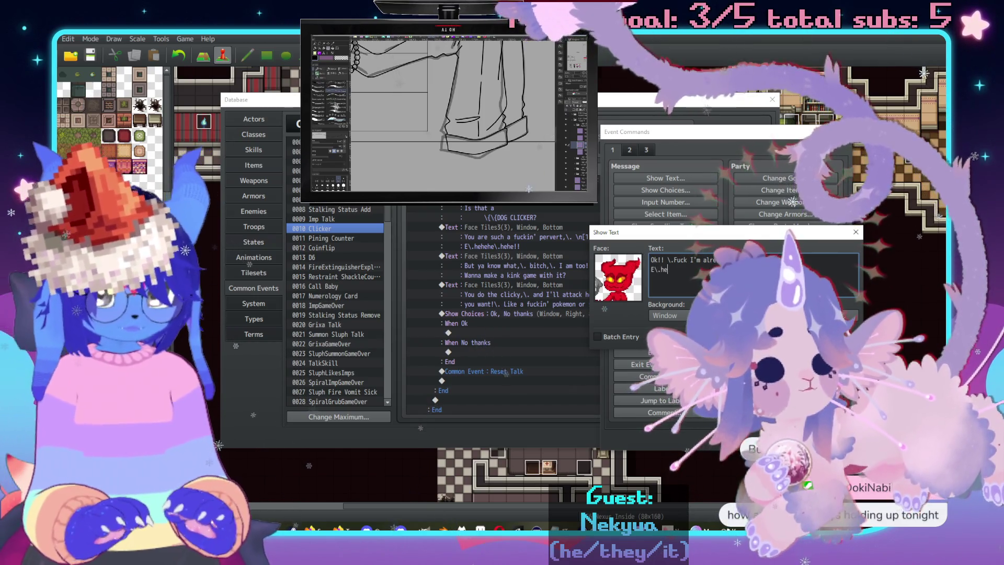
type("hehe\\.hehe\\")
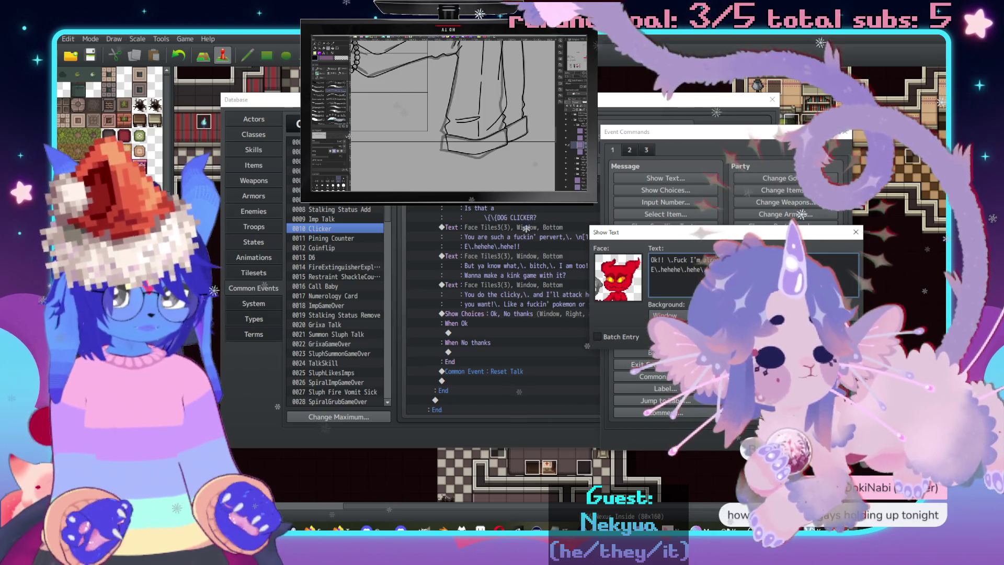
left_click(764, 356)
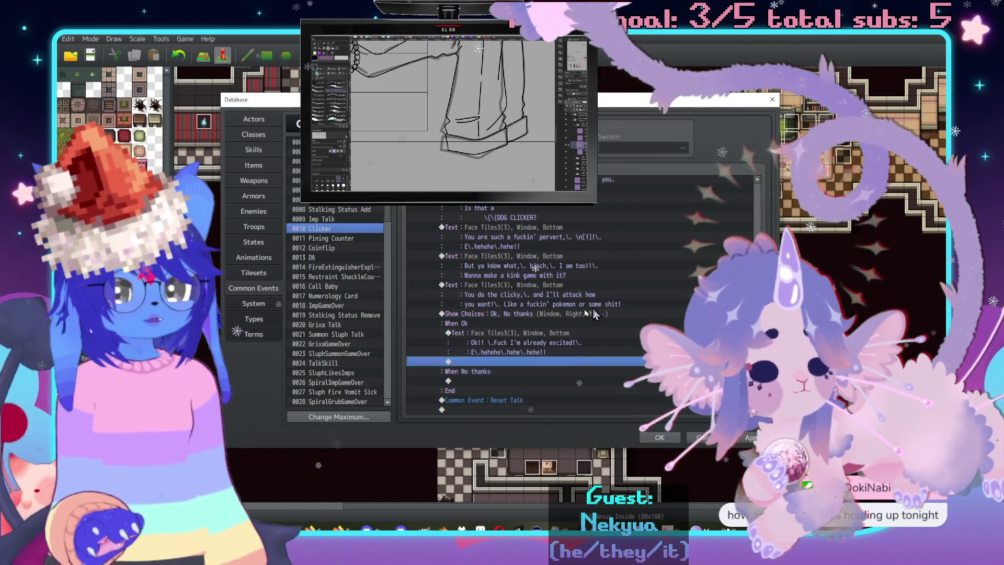
scroll(528, 334, "up", 3)
scroll(533, 305, "down", 4)
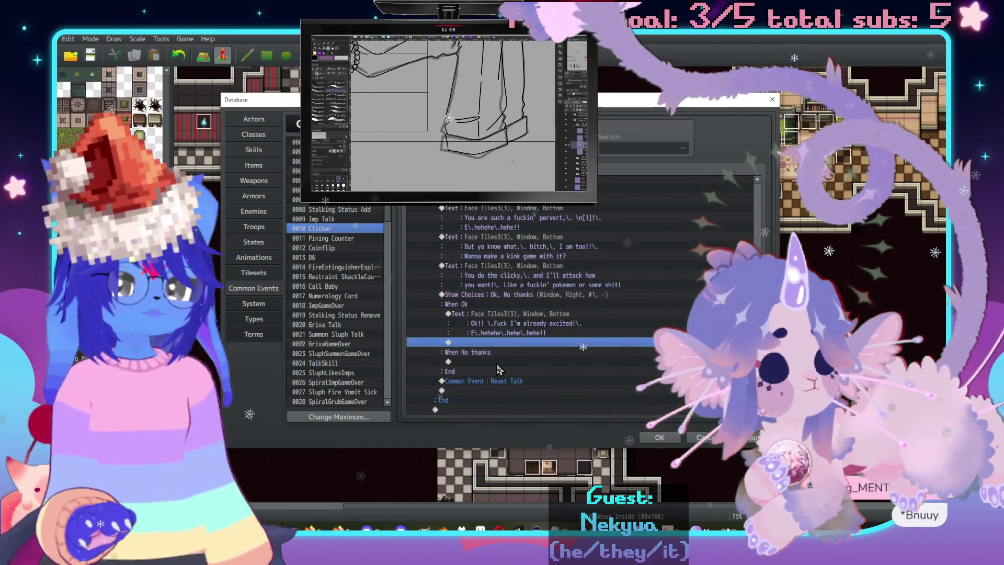
Insert a Show Text under When No thanks with the red imp face from Face Tiles3.
double_click(497, 362)
left_click(523, 175)
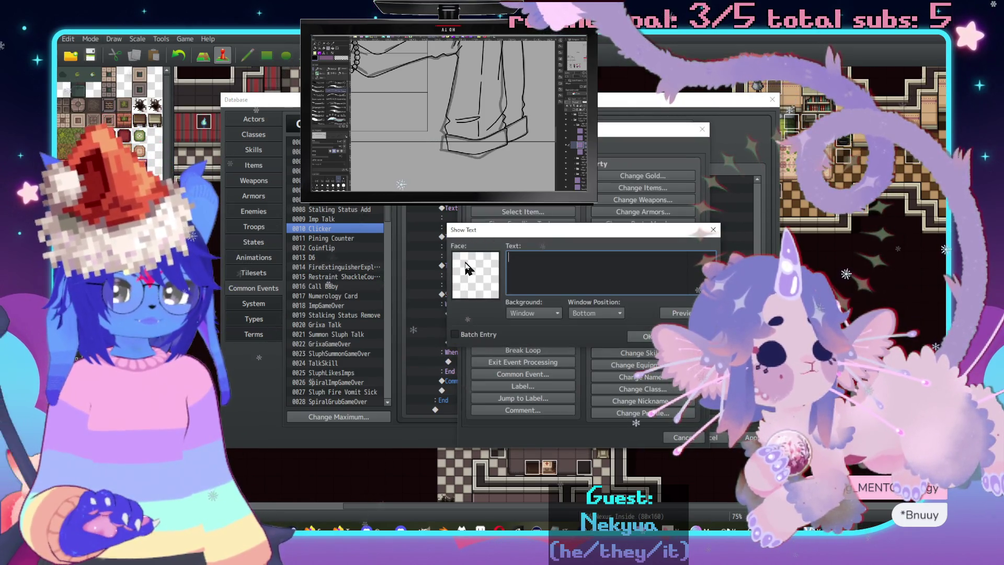
double_click(476, 275)
left_click(466, 212)
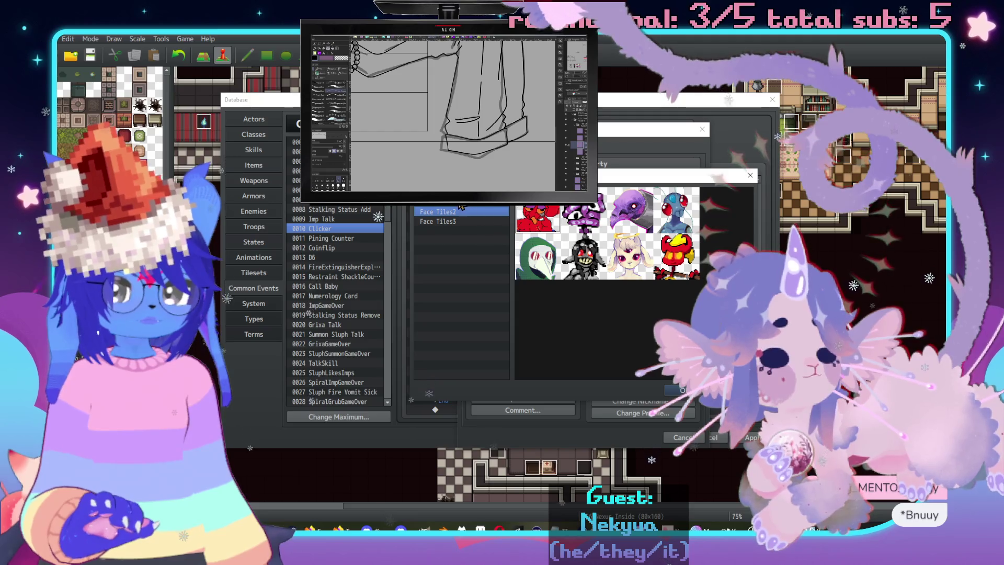
left_click(470, 222)
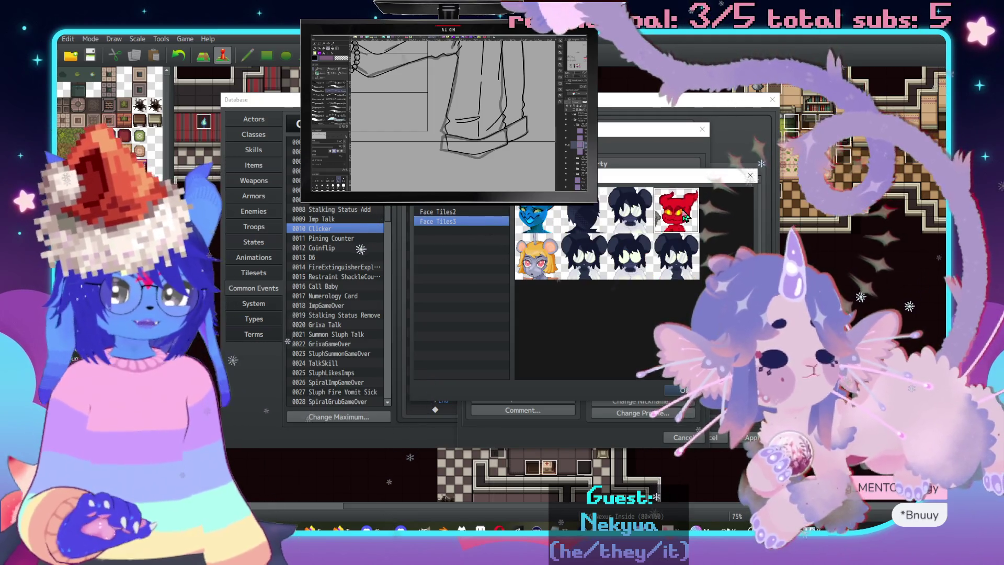
double_click(646, 264)
Type the reply 'Aw,\. not feelin' it,\. bitch?\.'.
type("Aw,\\. not ge")
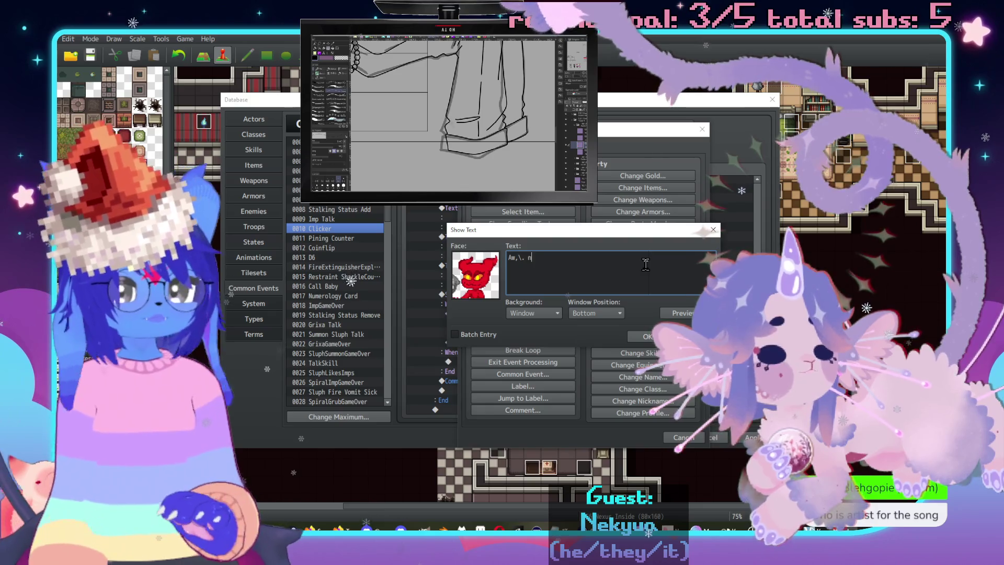
key("BackSpace")
key("BackSpace")
type("feeling")
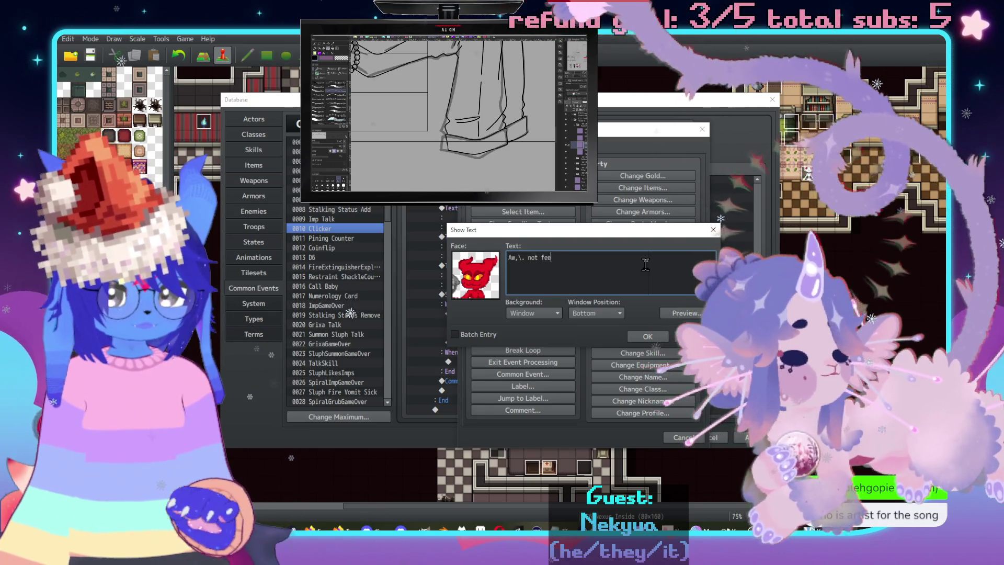
key("BackSpace")
key("BackSpace")
type("' it,")
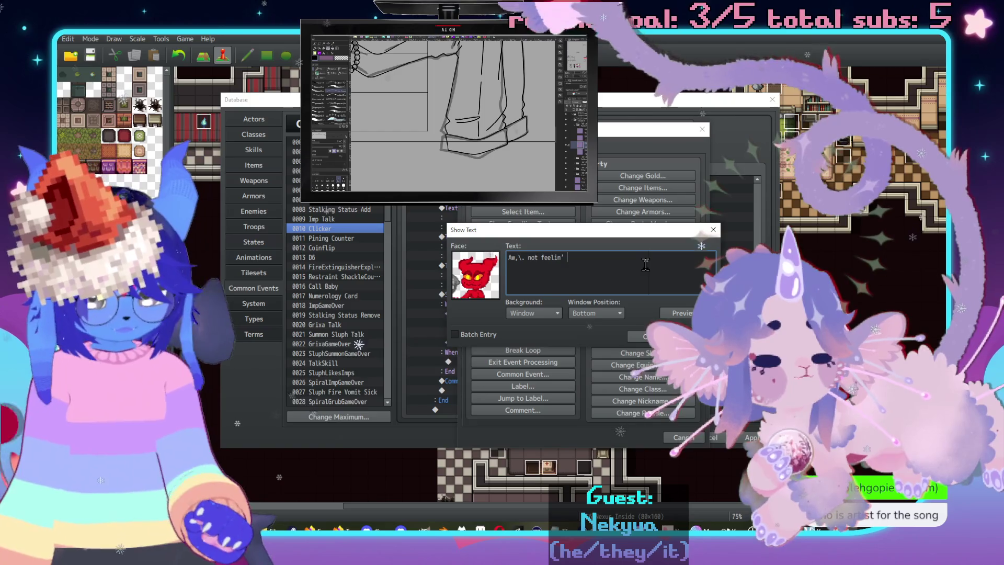
type("\\. ")
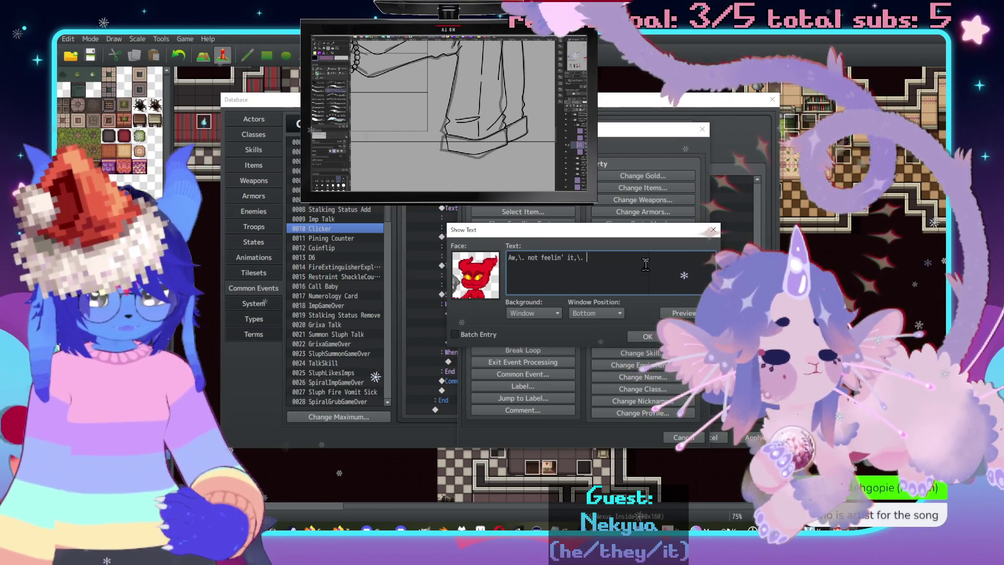
type("bitch?\\.")
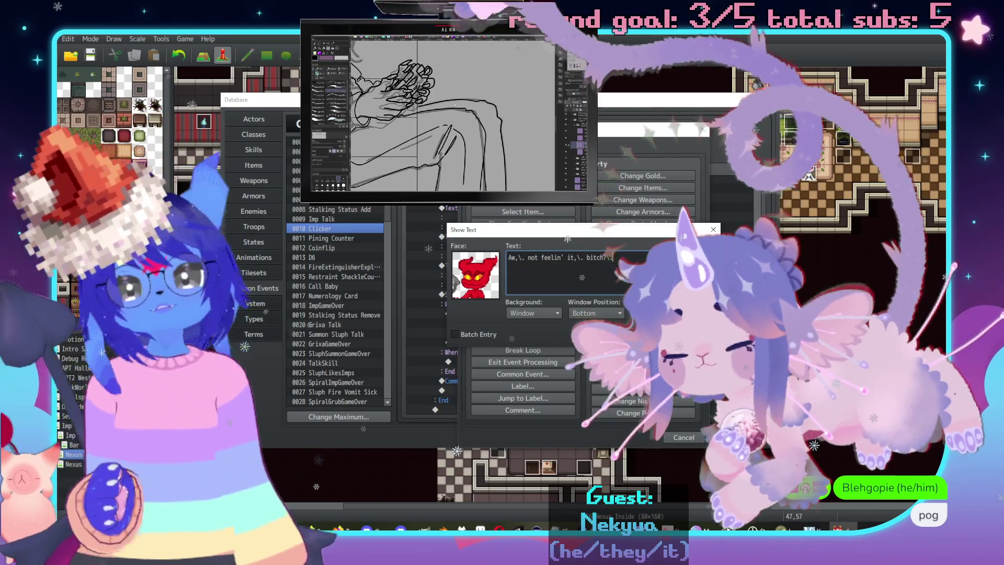
type(".")
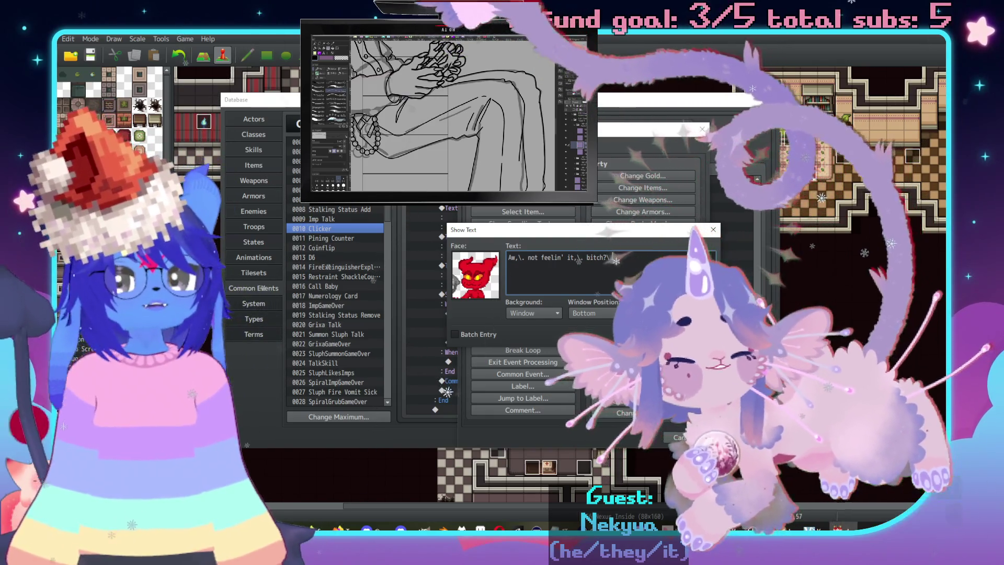
Finish the reply with 'That's fine!\. Lemme know if you wanna try it out later on!' and confirm.
type(".")
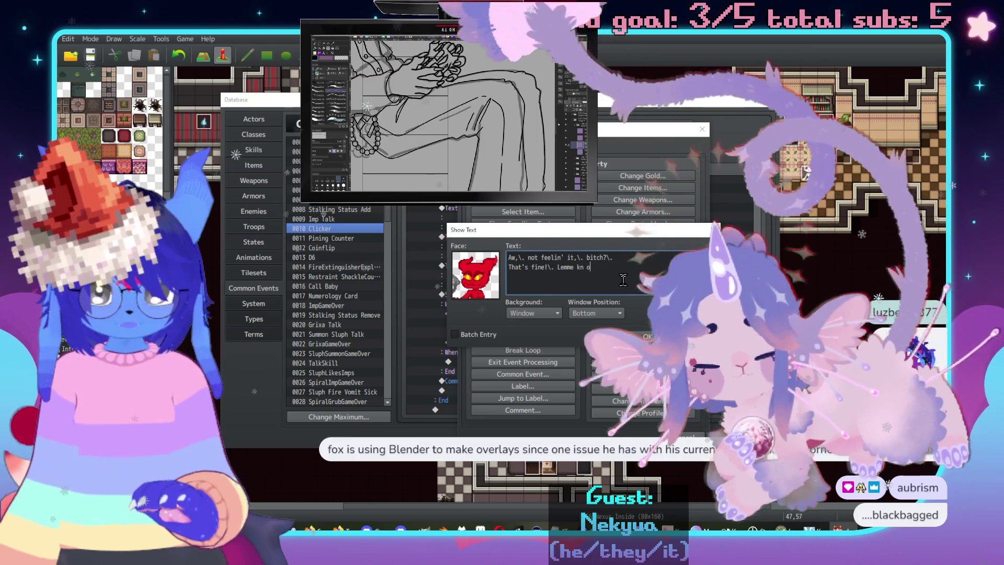
key("BackSpace")
key("BackSpace")
type("y")
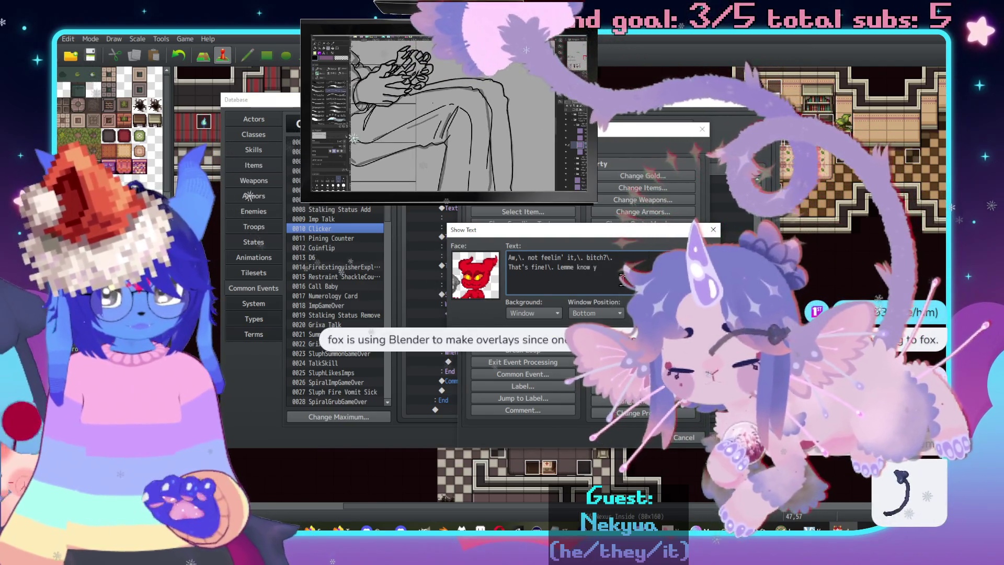
key("BackSpace")
type("if you wan")
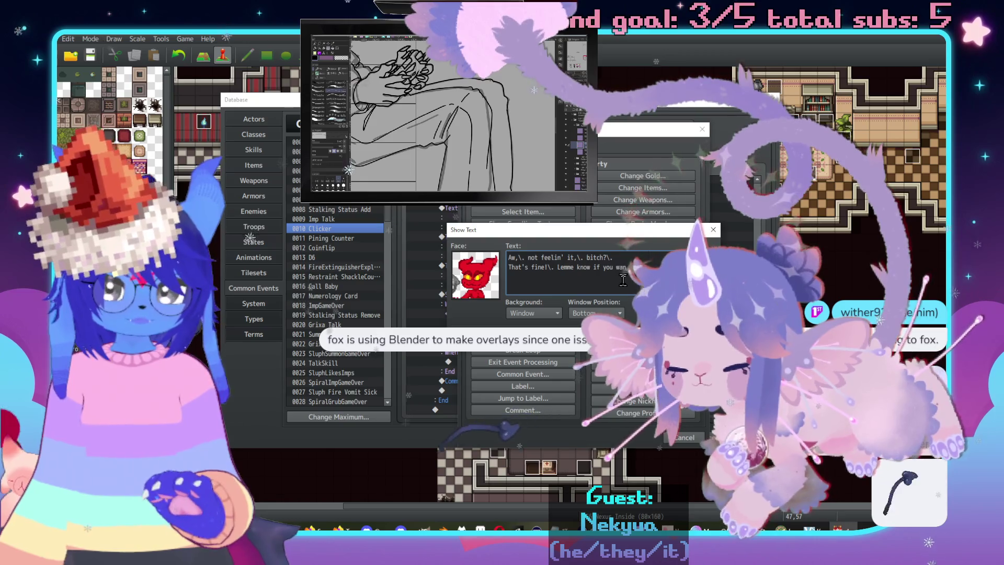
type("na try")
key("Return")
type("late")
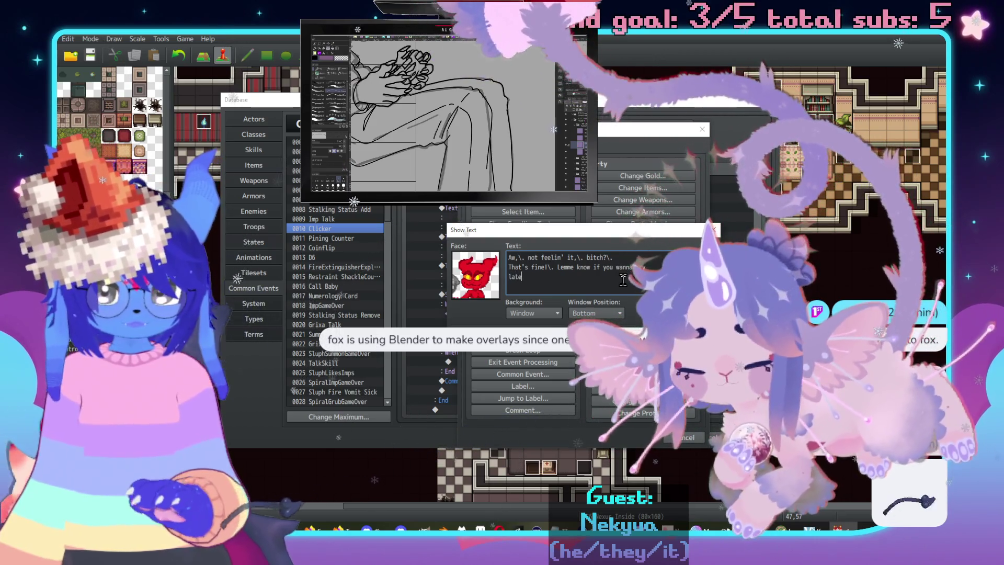
type("r on!")
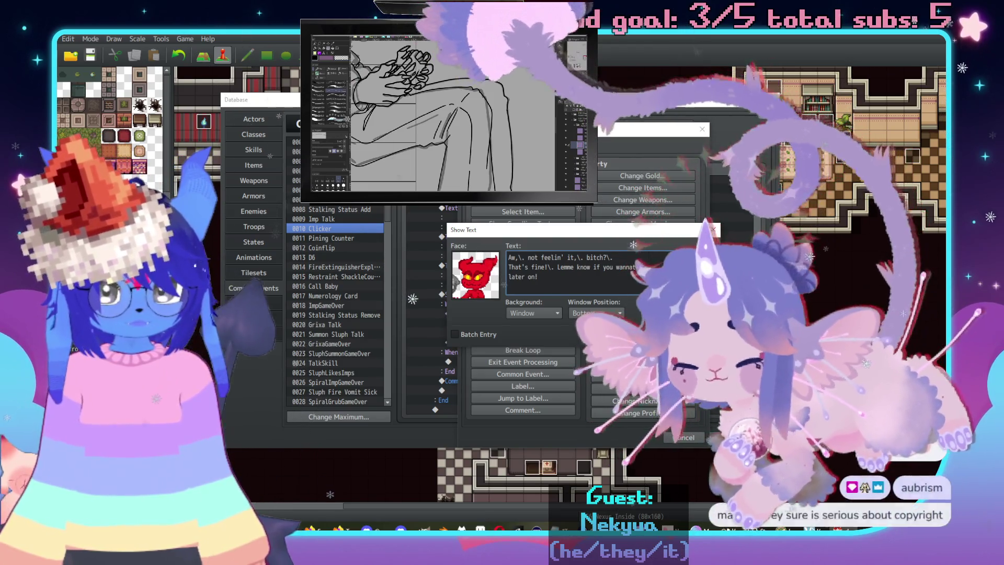
left_click(508, 276)
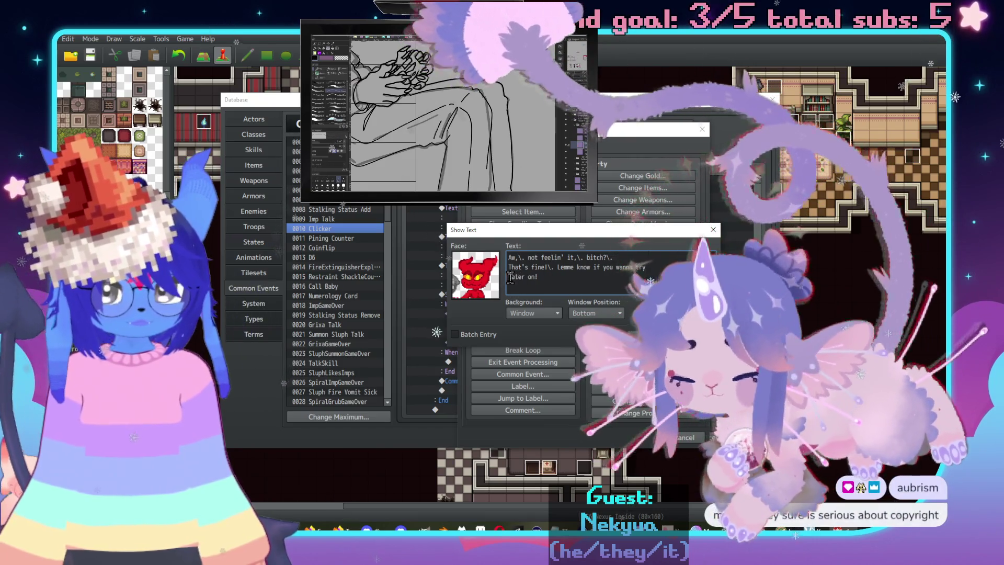
type("it out")
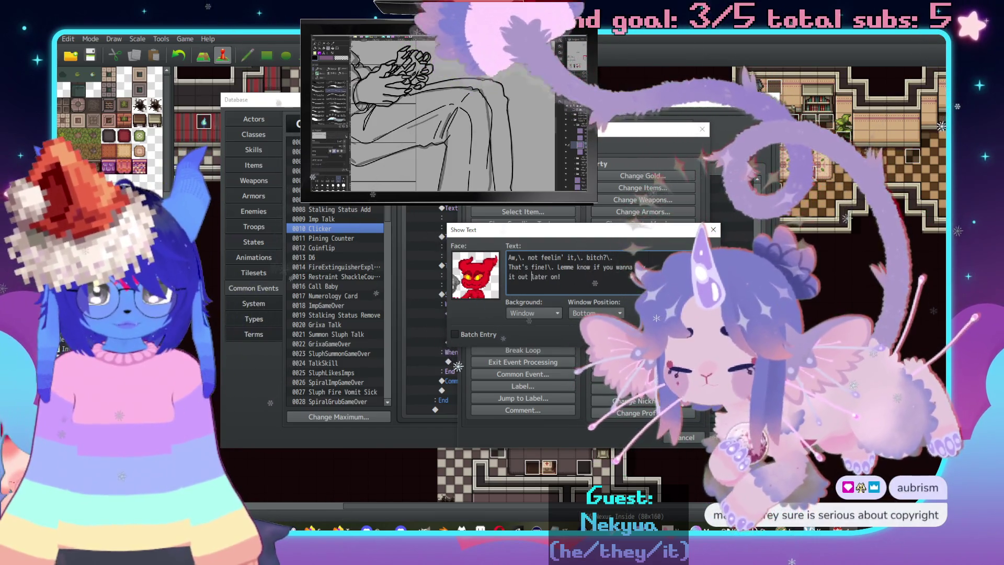
left_click(635, 355)
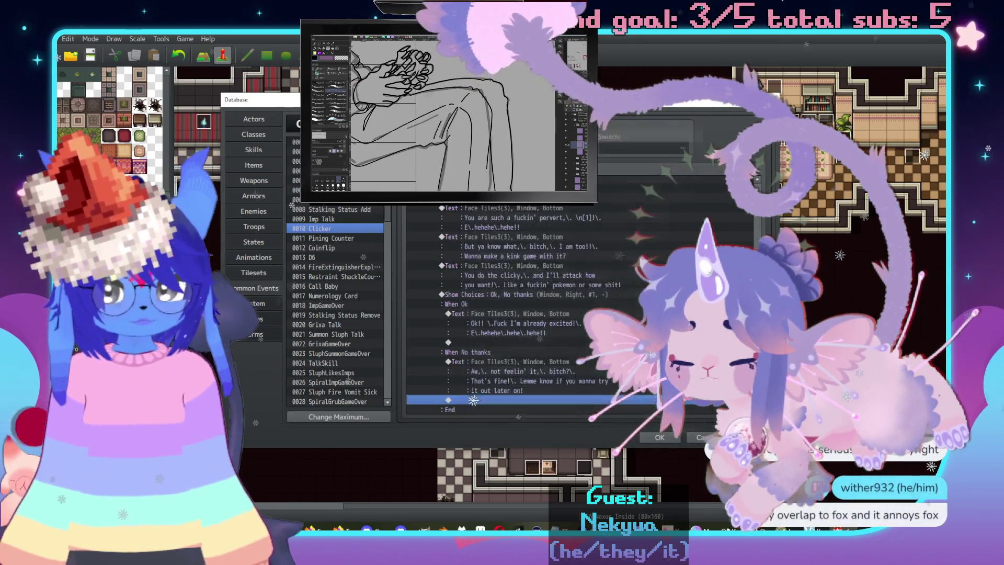
Add a Control Switches command after the No thanks reply and select empty switch 0291.
double_click(523, 400)
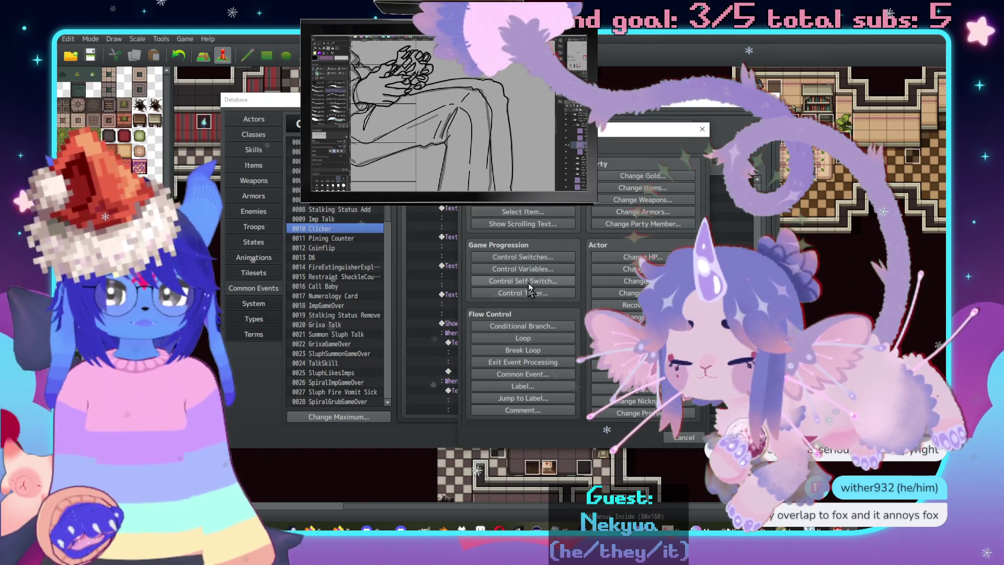
left_click(521, 257)
left_click(515, 256)
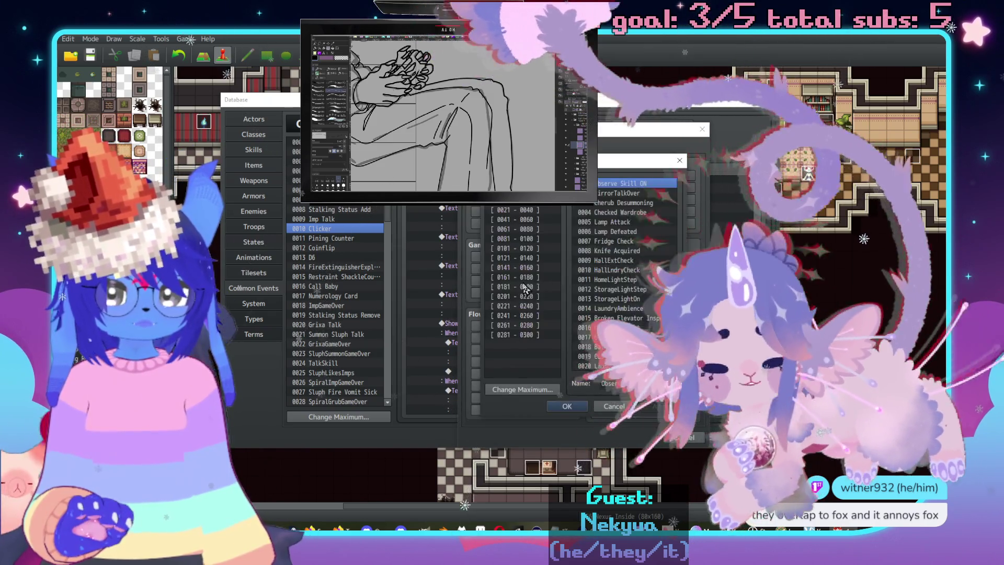
key("Down")
key("Down")
key("Down")
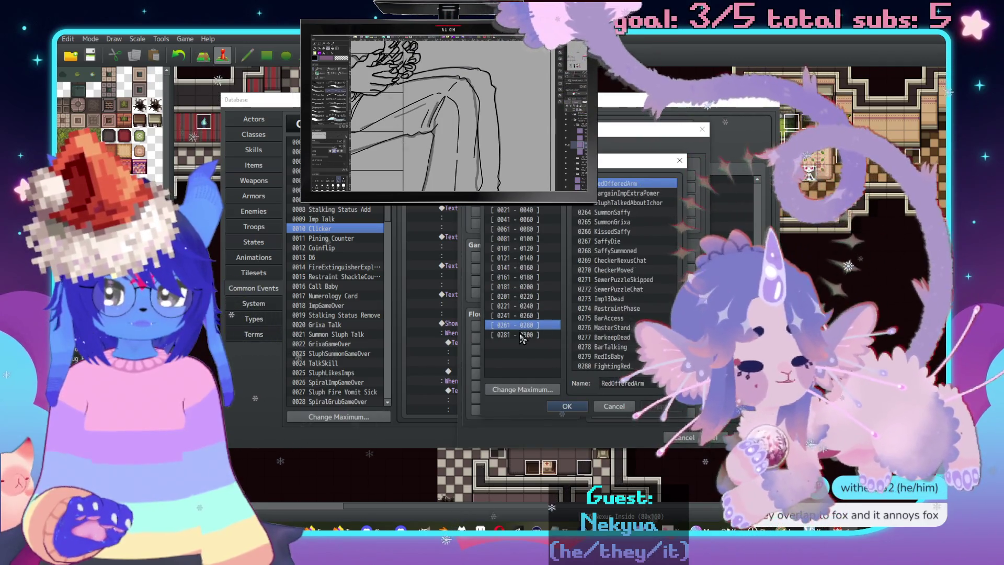
left_click(575, 280)
Name switch 0291 'CheckerClicker', apply it, and check the notes file.
left_click(632, 382)
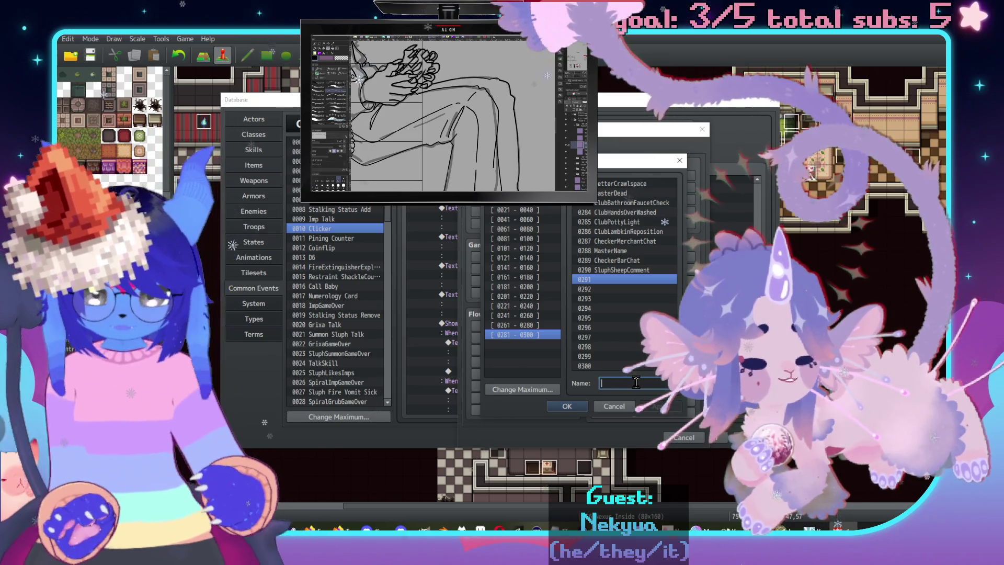
type("Checker")
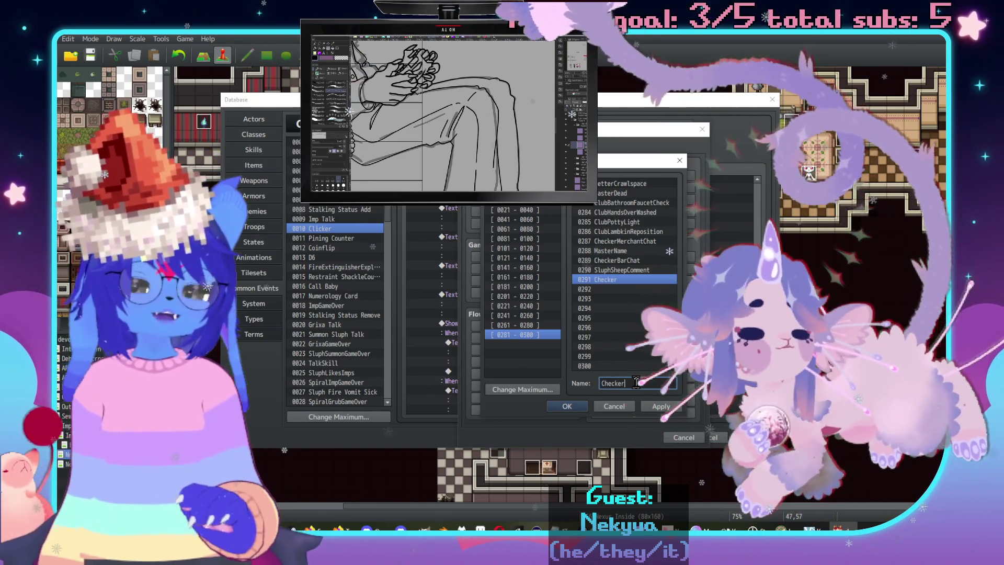
type("Clicer")
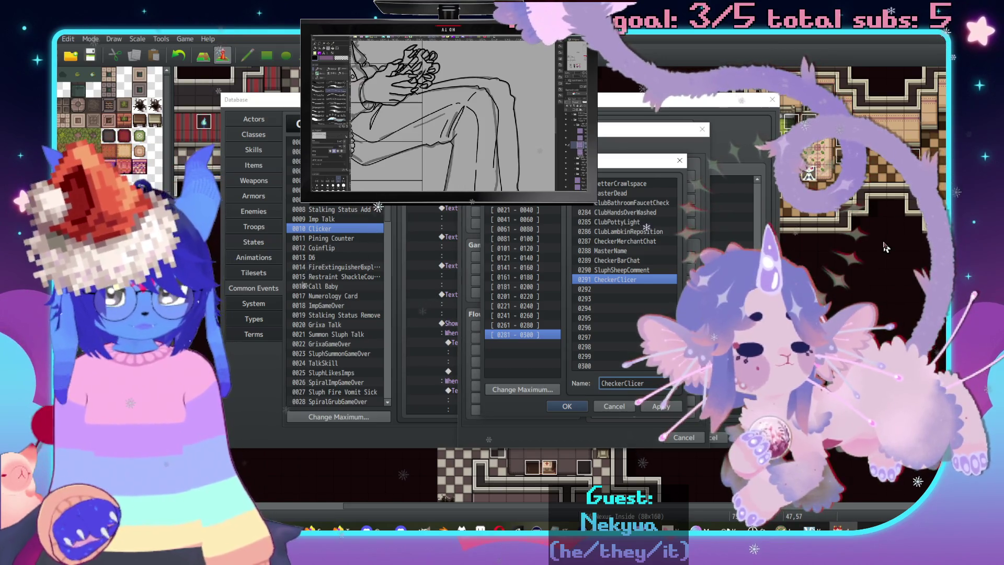
left_click(644, 384)
type("k")
left_click(661, 407)
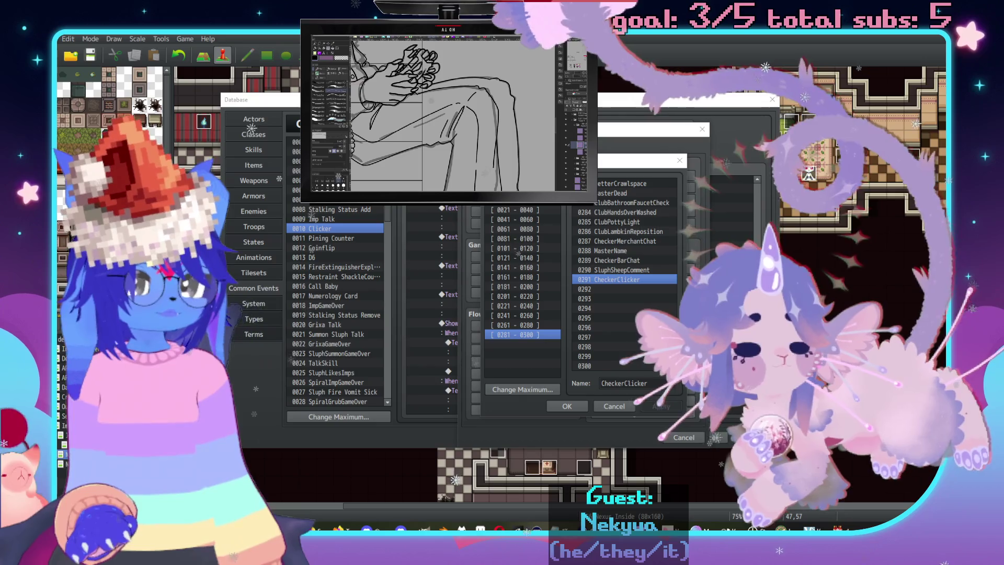
key("alt+Tab")
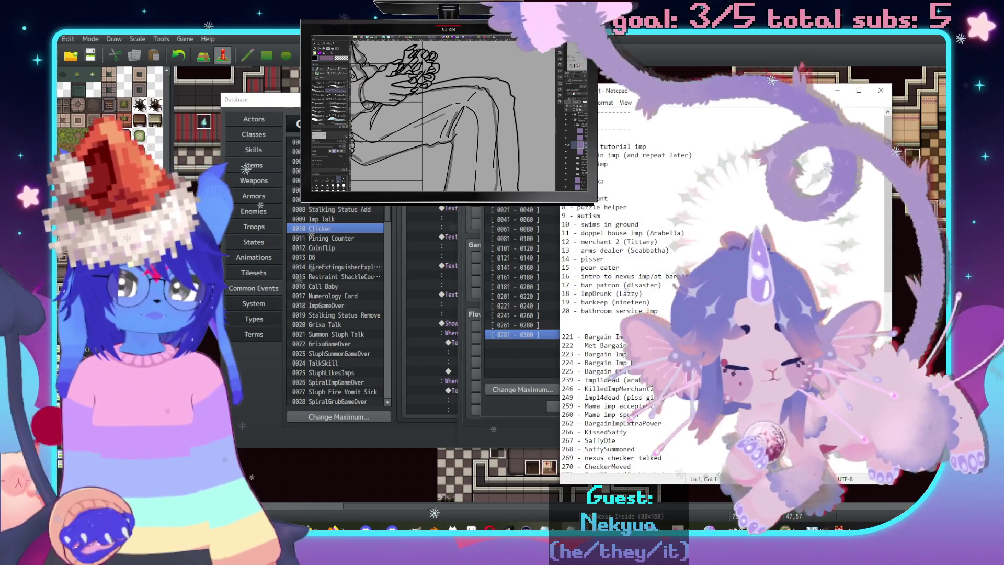
key("alt+Tab")
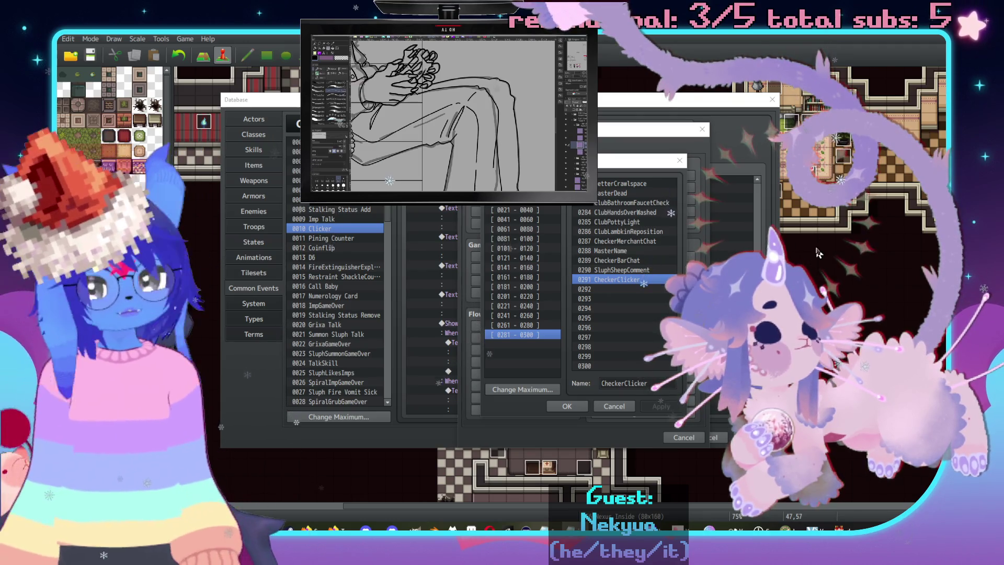
left_click(567, 406)
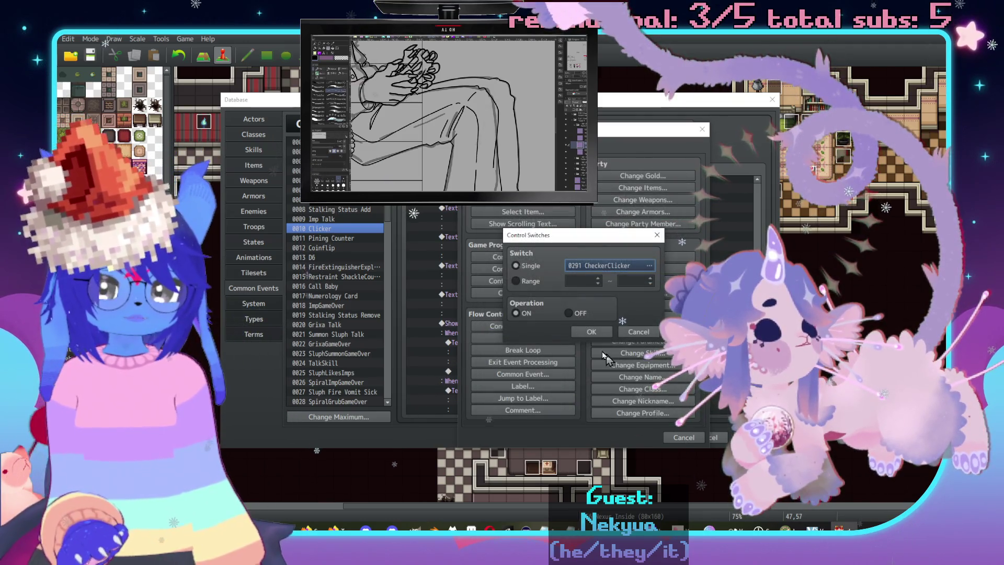
left_click(592, 331)
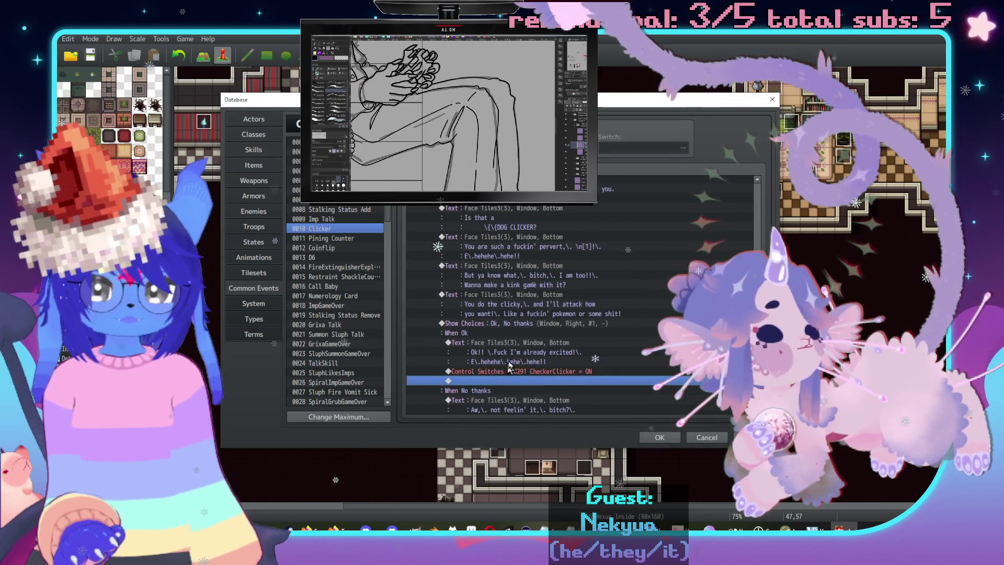
scroll(567, 298, "down", 2)
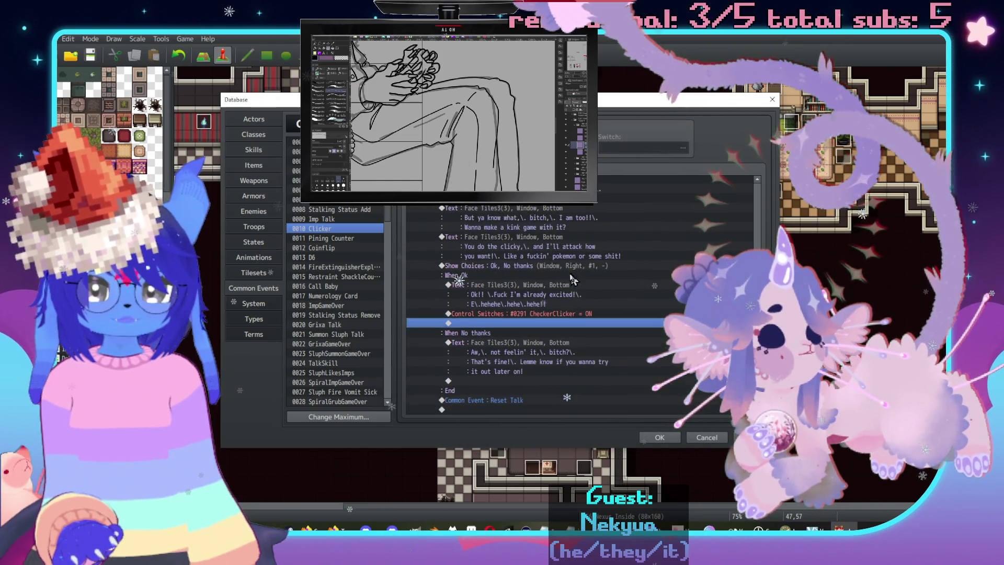
scroll(565, 307, "up", 3)
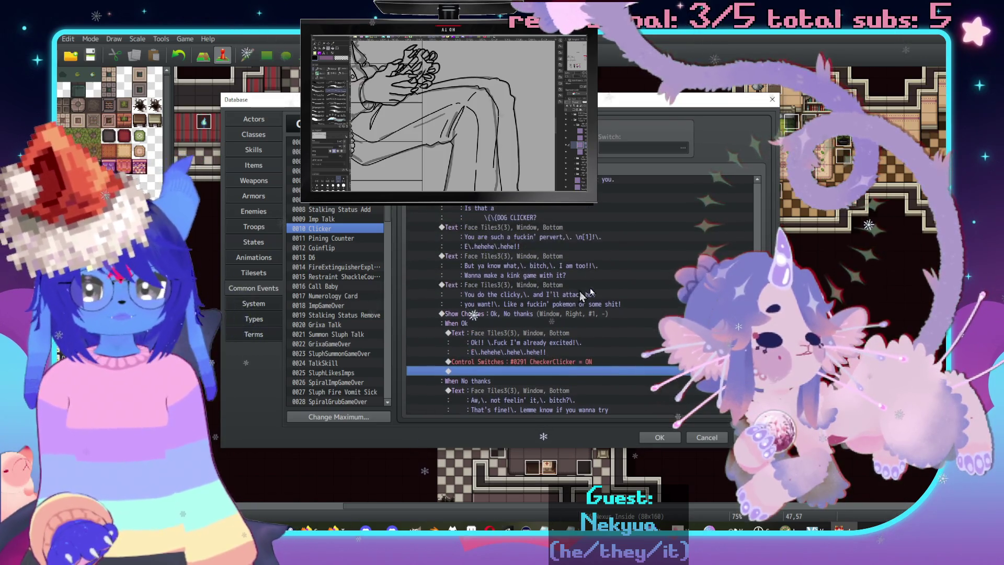
scroll(601, 293, "down", 4)
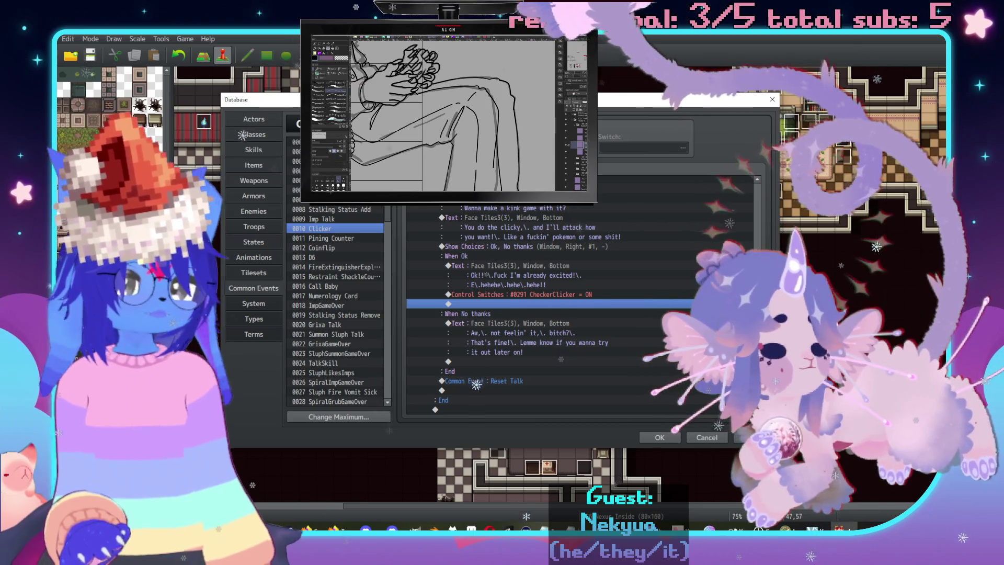
key("alt+Tab")
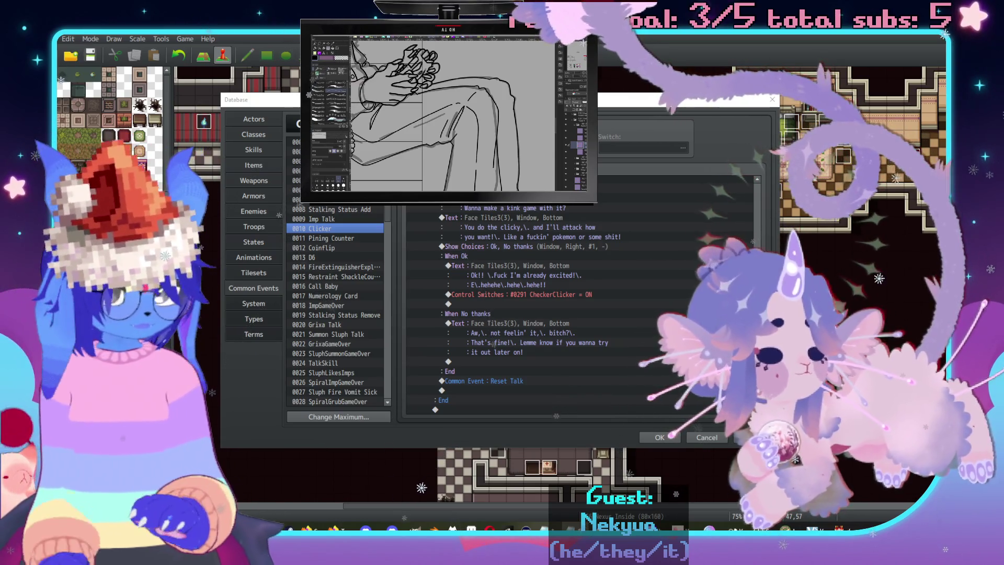
End the No thanks branch by turning switch 0292 CheckerClickerNo ON.
double_click(522, 361)
left_click(523, 257)
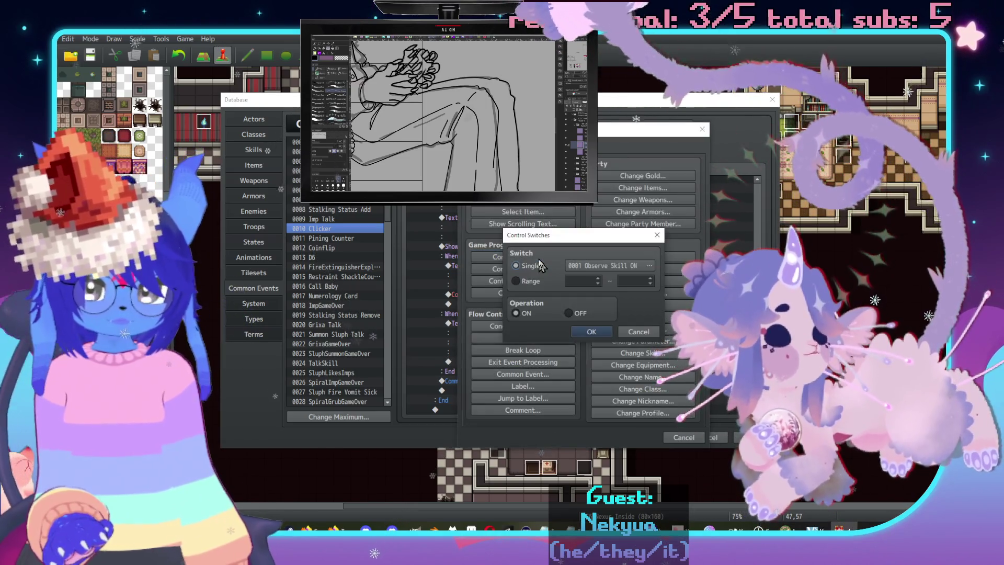
left_click(607, 266)
left_click(602, 290)
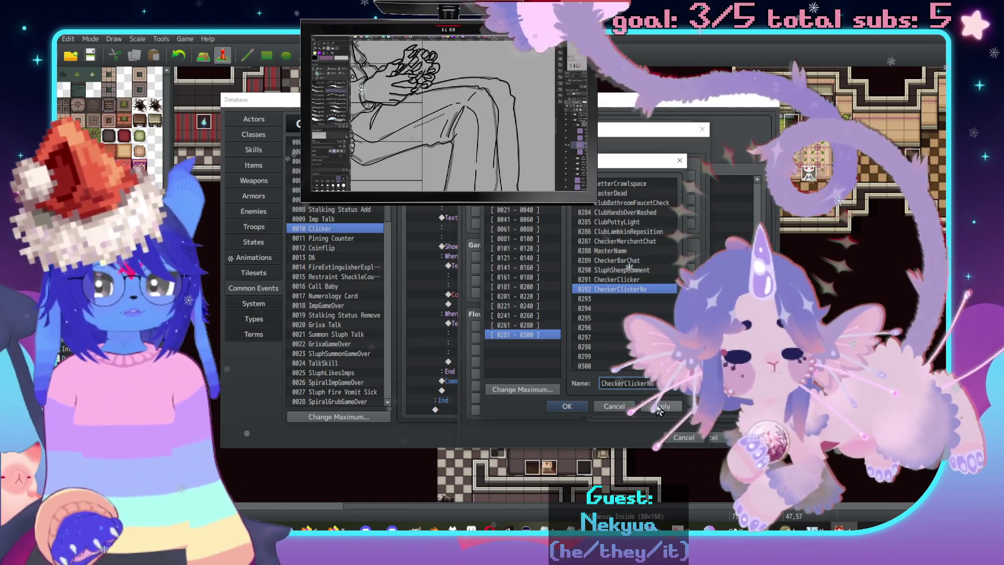
left_click(569, 406)
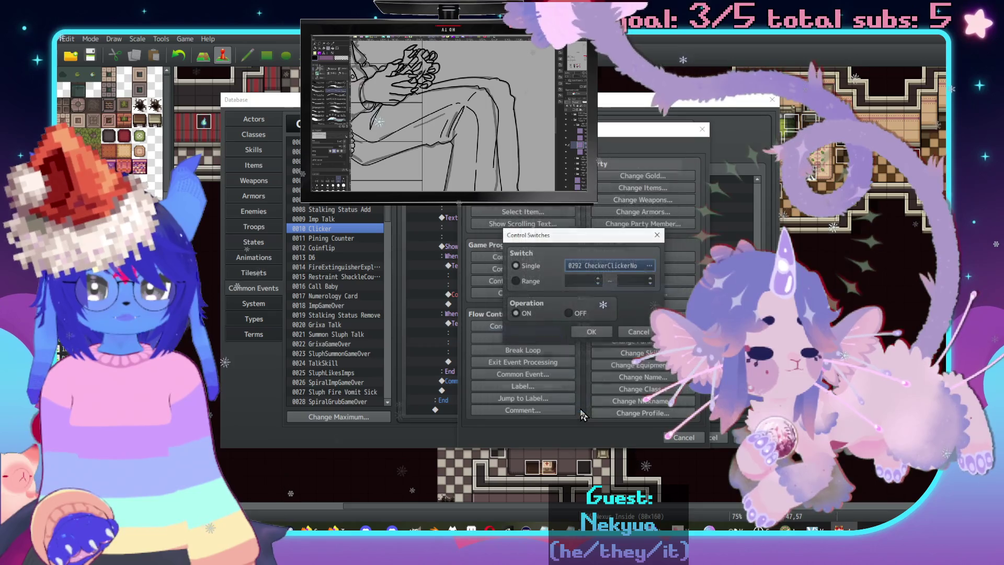
left_click(592, 332)
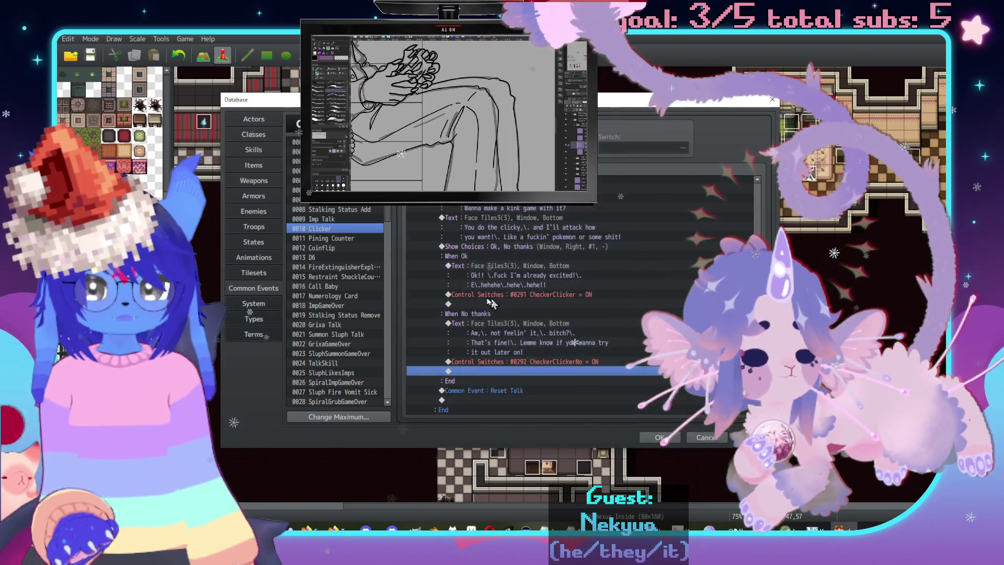
Start another Control Switches command after the Imp Talk call and browse the switch list.
scroll(480, 316, "up", 1)
left_click(508, 262)
key("Insert")
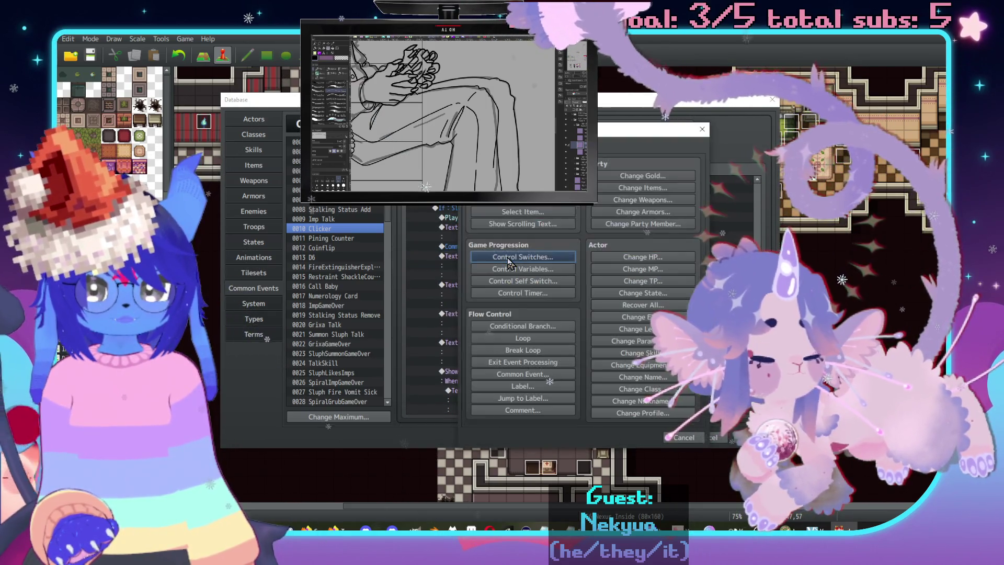
left_click(523, 257)
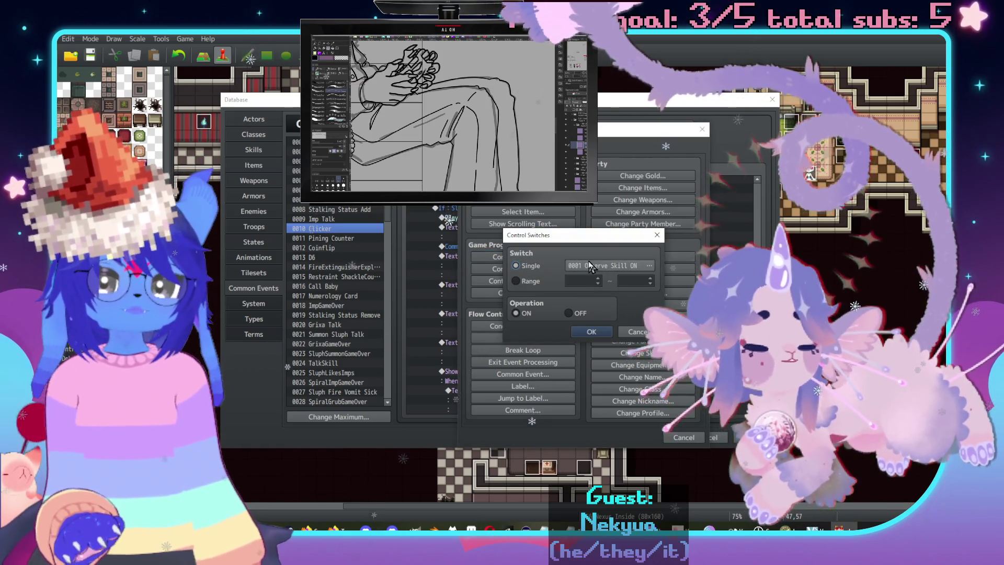
left_click(595, 269)
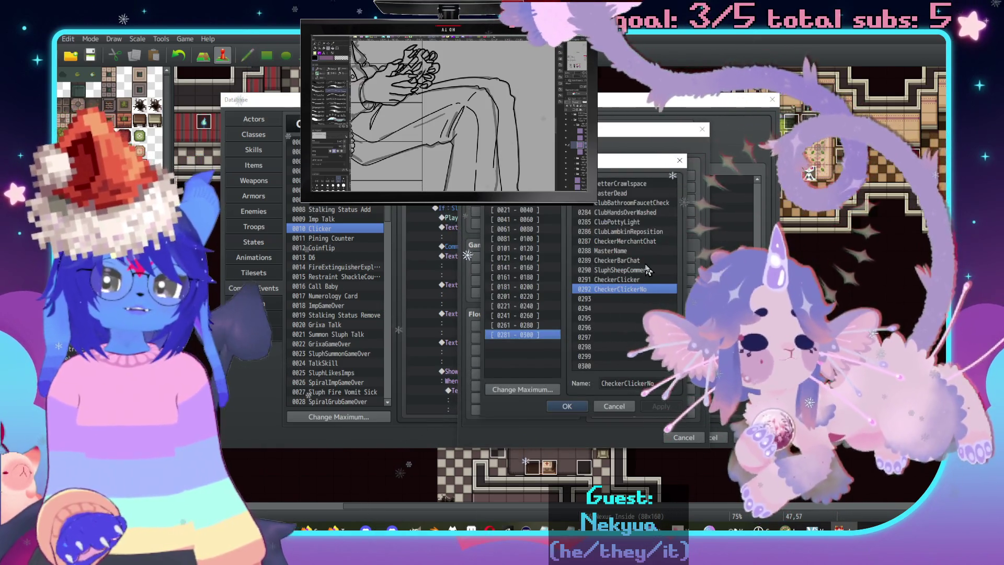
Add an If CheckerClicker (0291) is ON conditional branch with Else after Imp Talk.
double_click(622, 279)
left_click(591, 332)
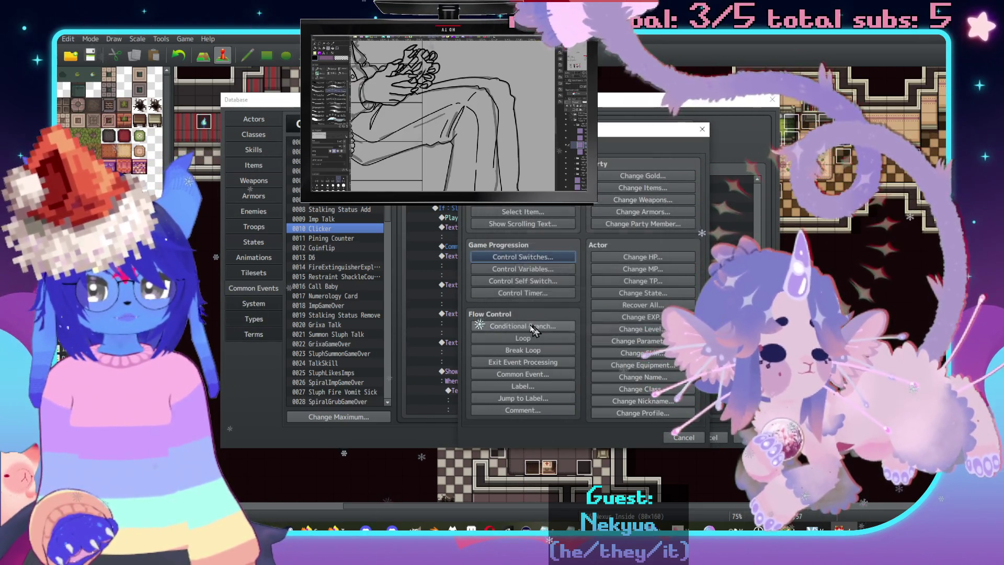
left_click(536, 325)
left_click(576, 227)
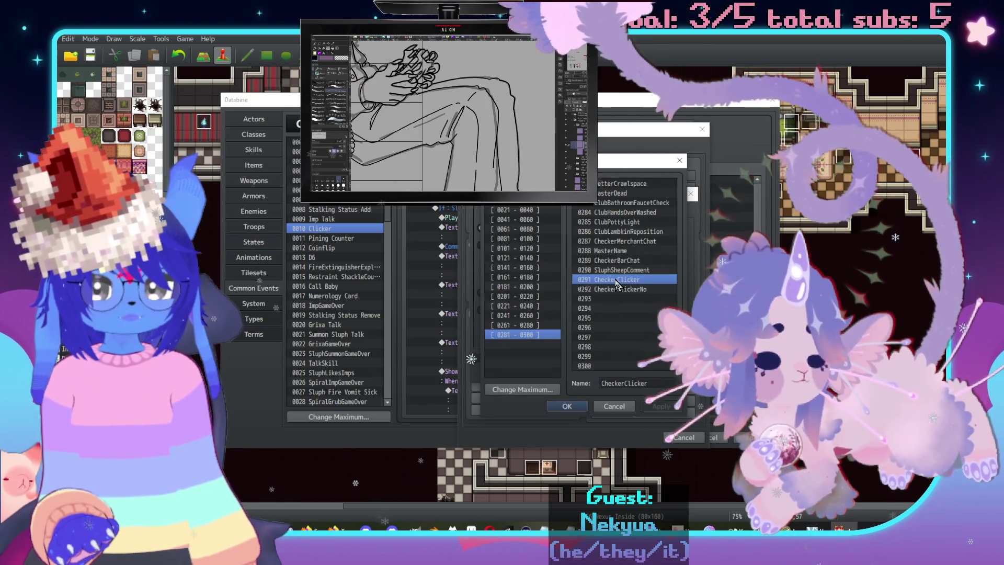
double_click(618, 281)
left_click(632, 377)
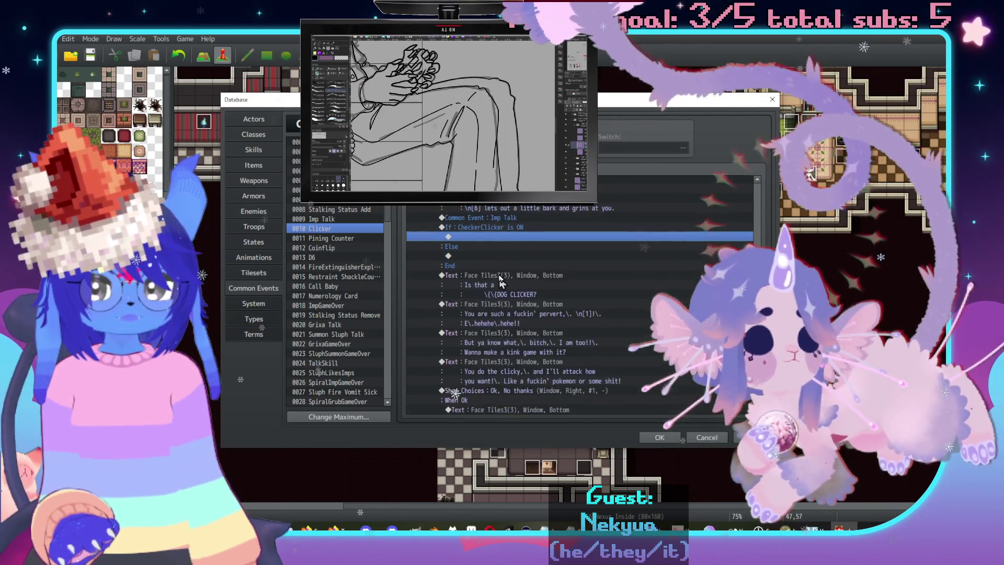
Move the Imp dialogue and choices block into the new Else branch.
left_click(499, 285)
scroll(502, 283, "down", 4)
left_click(505, 283, "shift")
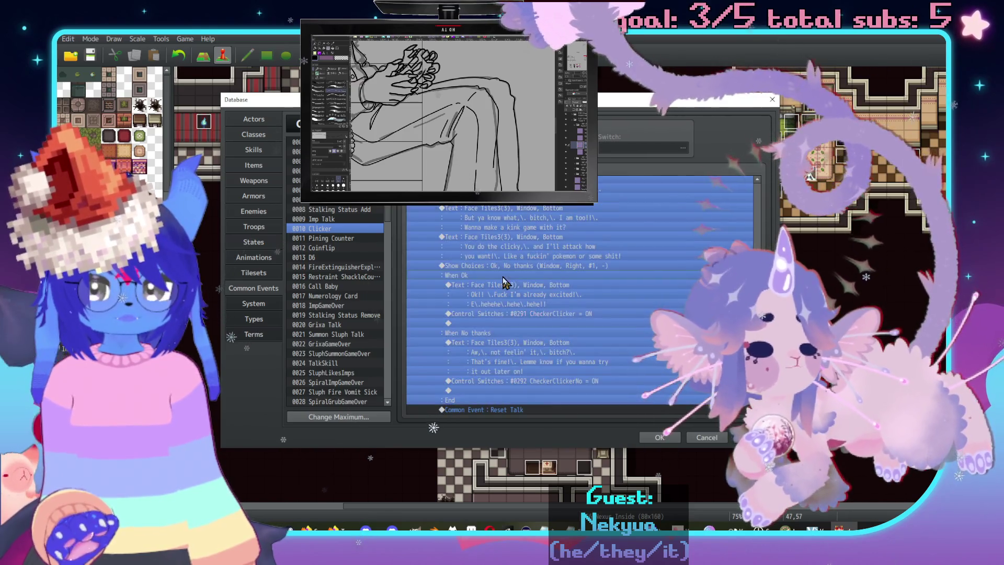
key("ctrl+x")
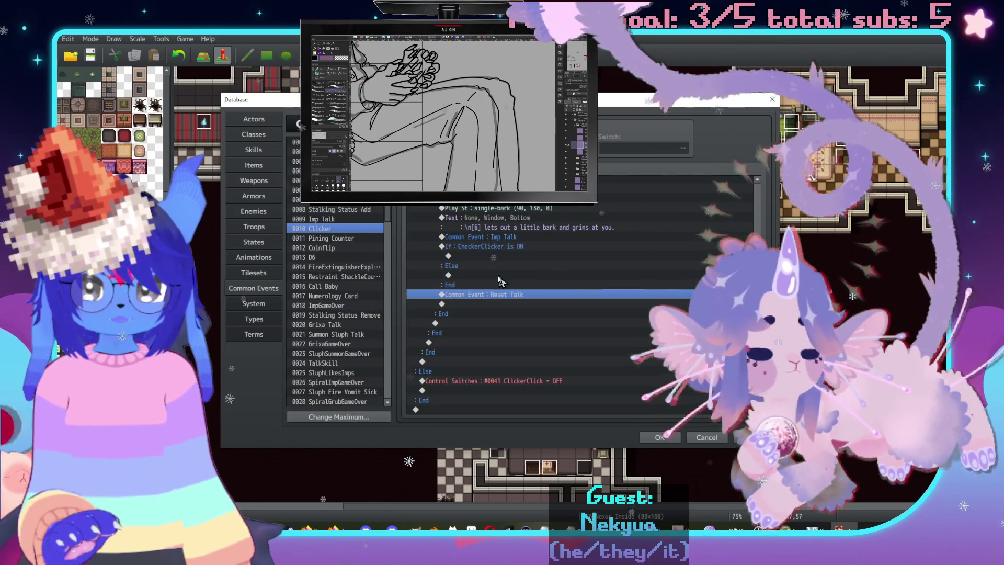
left_click(500, 276)
key("ctrl+v")
scroll(518, 280, "down", 2)
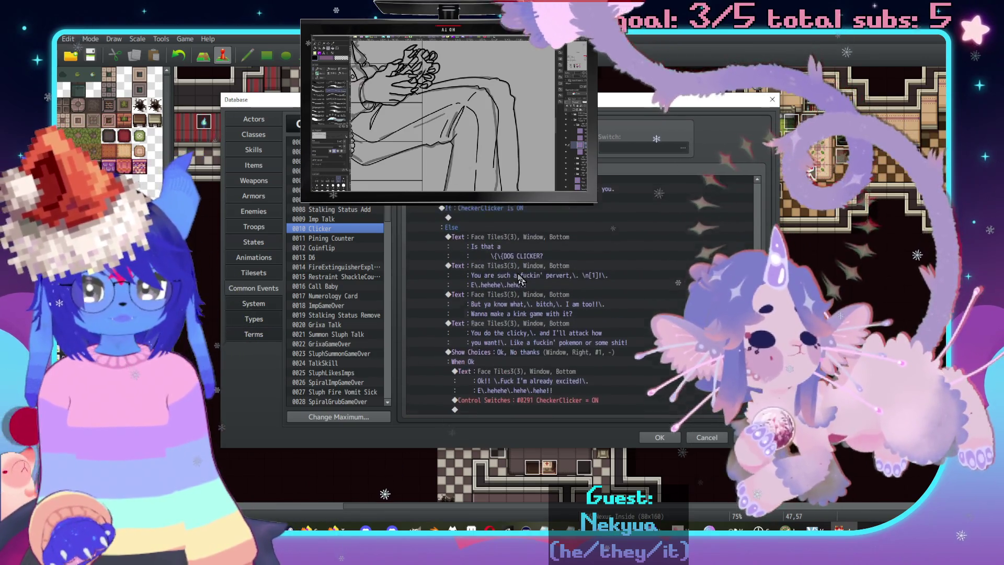
scroll(534, 283, "up", 1)
double_click(546, 293)
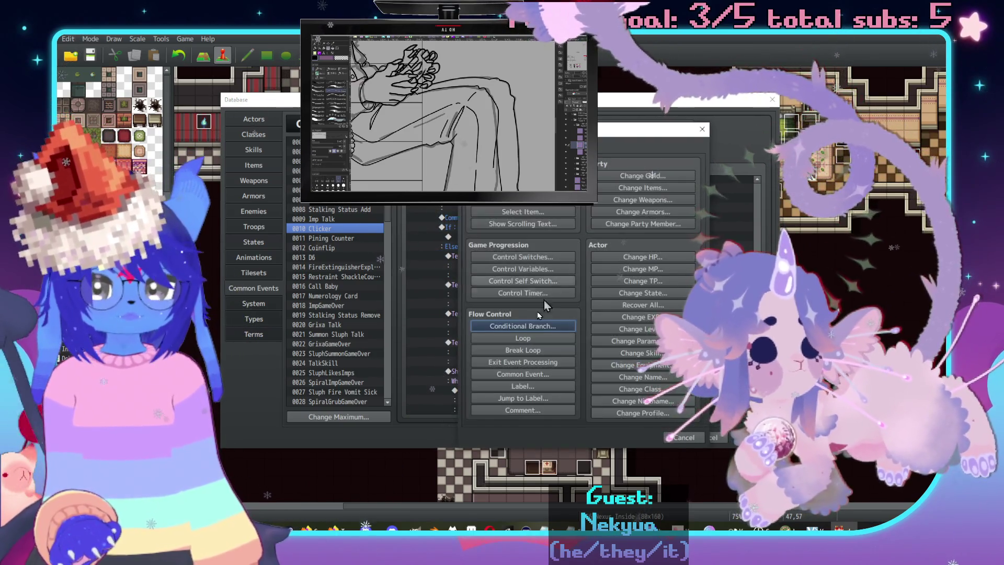
Nest an If CheckerClickerNo (0292) is ON branch with Else inside the CheckerClicker Else.
left_click(523, 326)
left_click(618, 229)
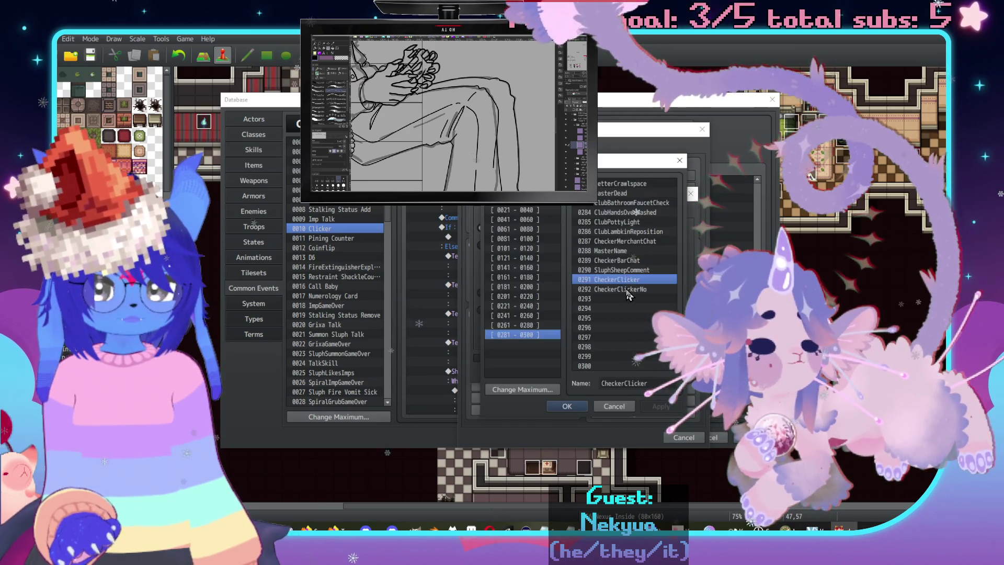
double_click(623, 290)
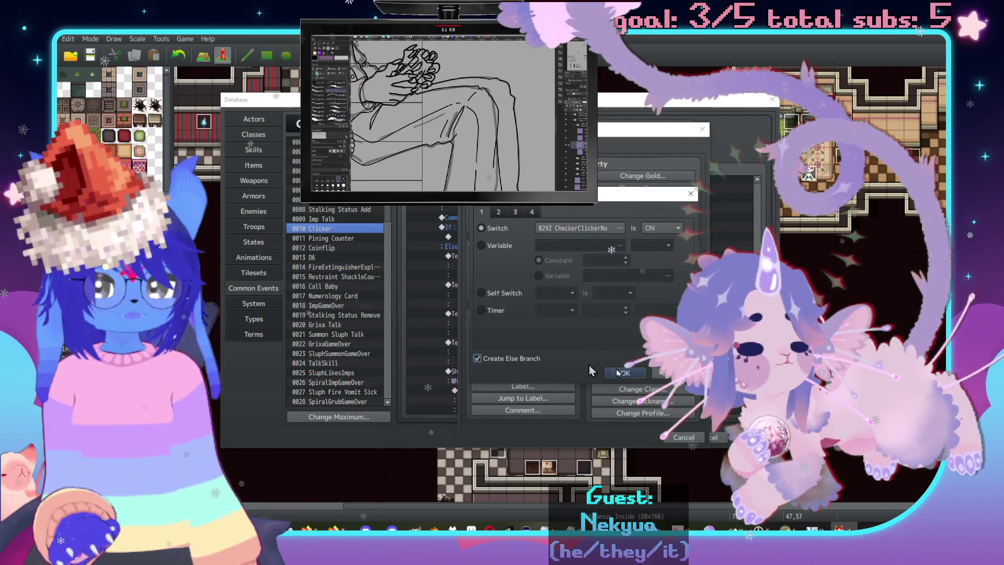
left_click(638, 376)
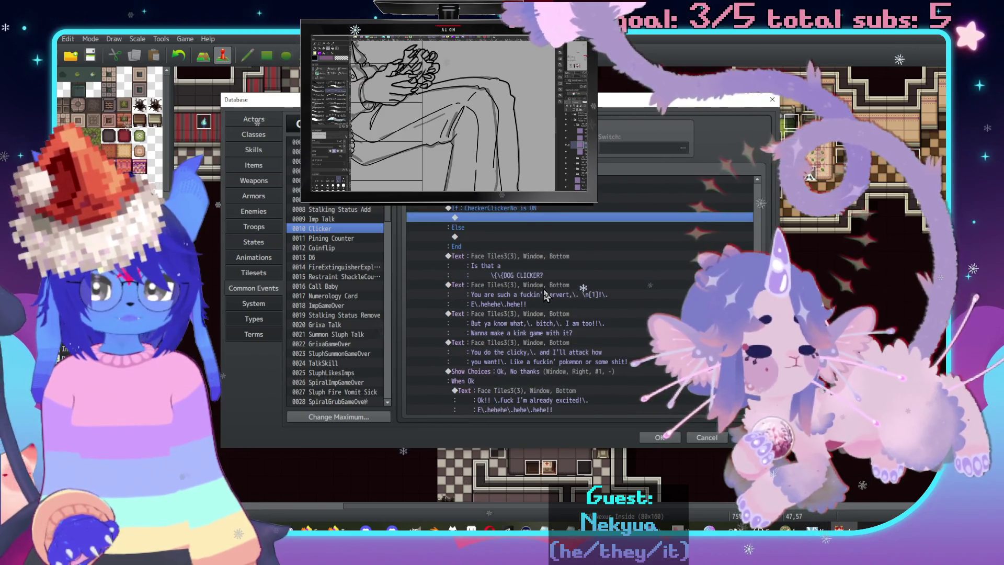
Select the empty line under the inner Else as the paste target.
scroll(525, 249, "down", 4)
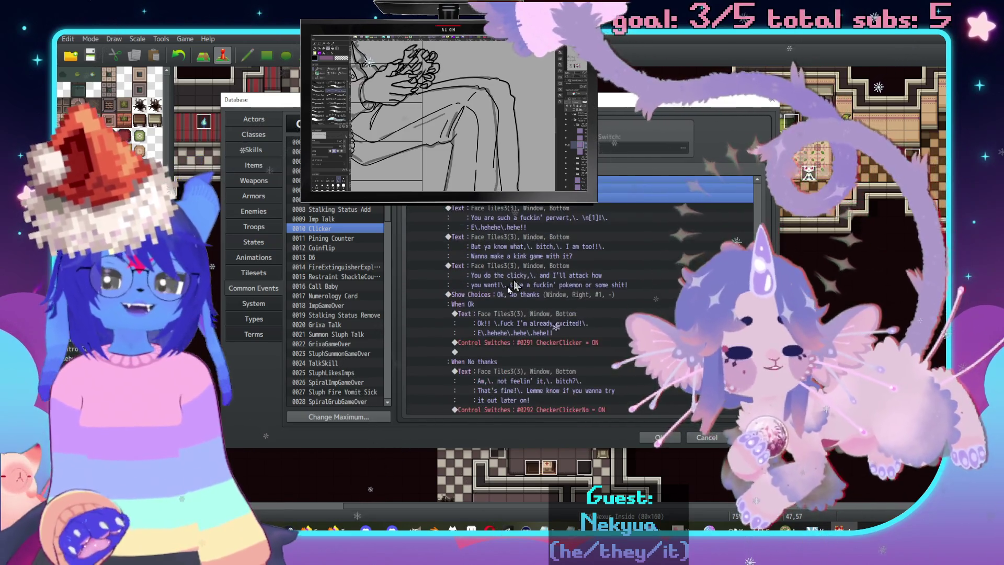
key("Up")
key("Up")
key("Up")
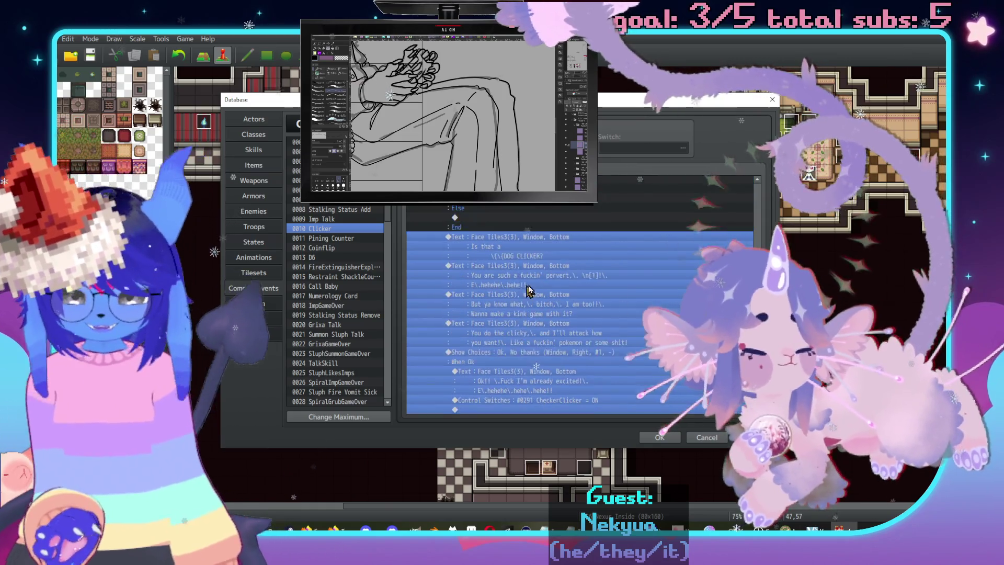
left_click(500, 266)
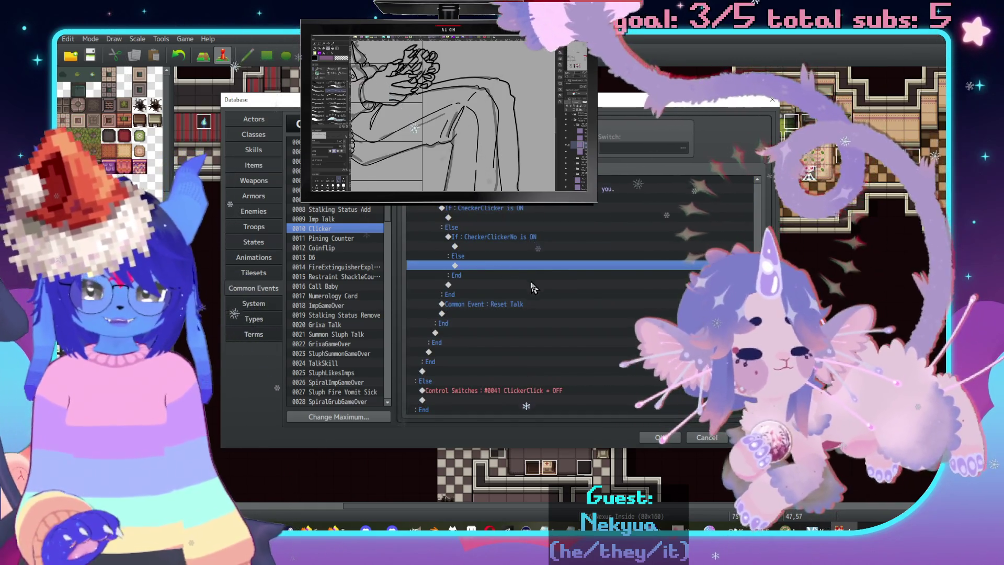
Paste the Imp dialogue into the inner Else and review the bark and SluphBarkCount lines.
key("ctrl+v")
scroll(518, 282, "up", 3)
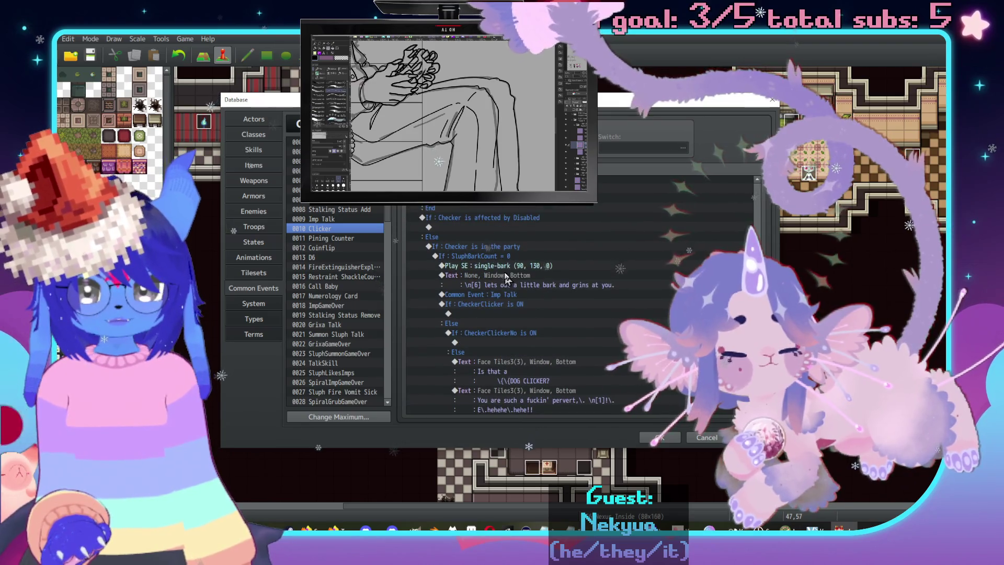
left_click(499, 266)
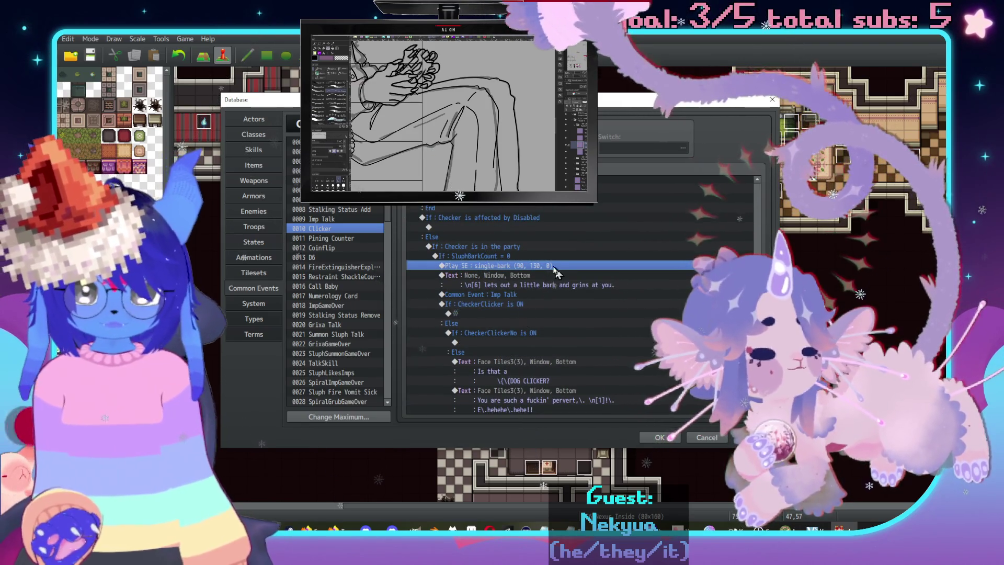
scroll(533, 260, "down", 2)
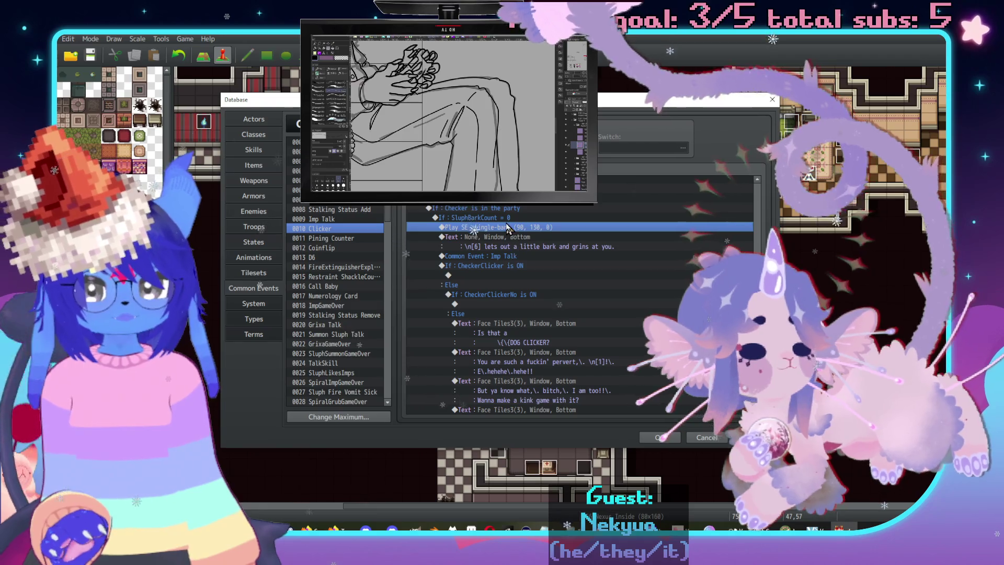
left_click(509, 218)
scroll(511, 250, "up", 2)
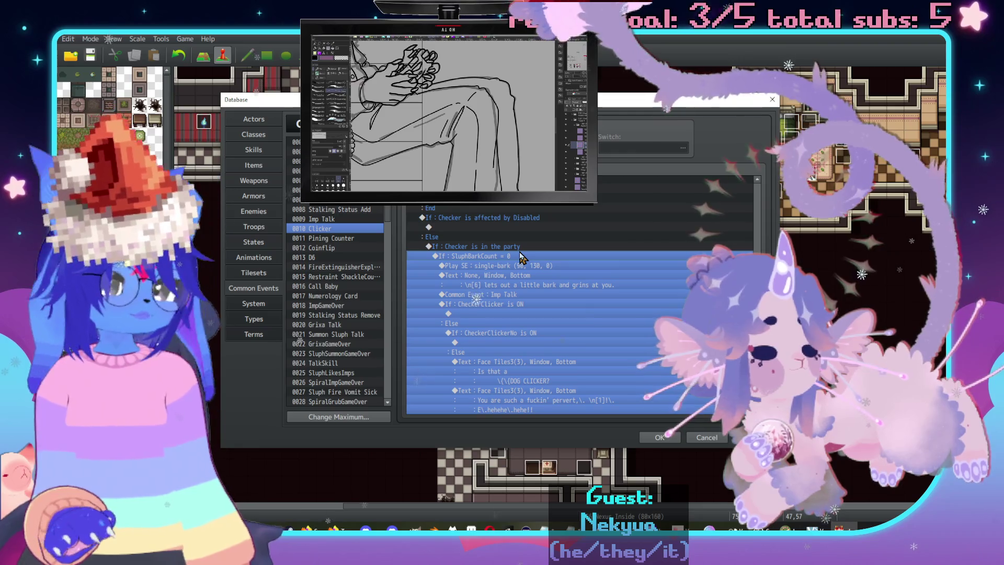
scroll(492, 272, "down", 8)
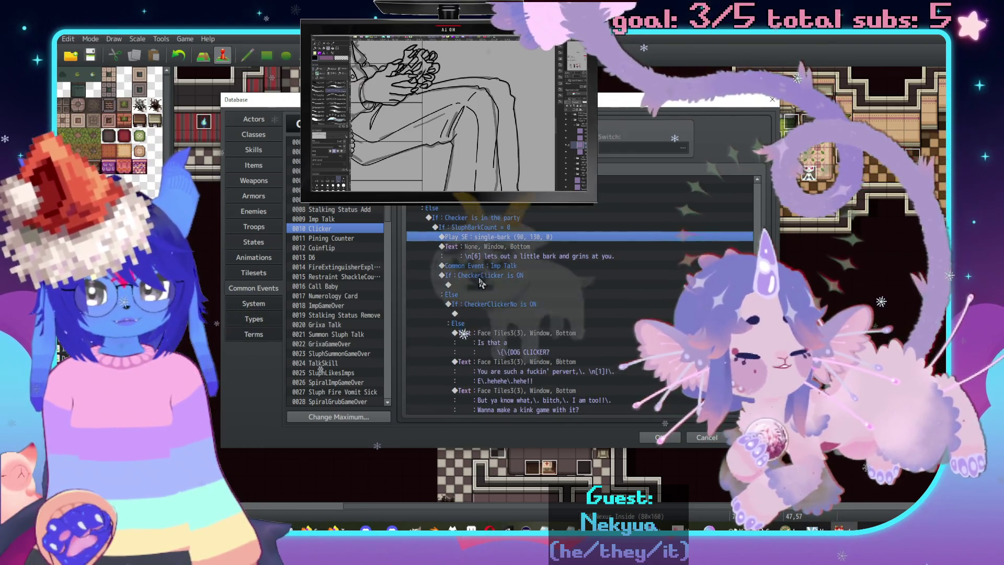
scroll(497, 289, "down", 6)
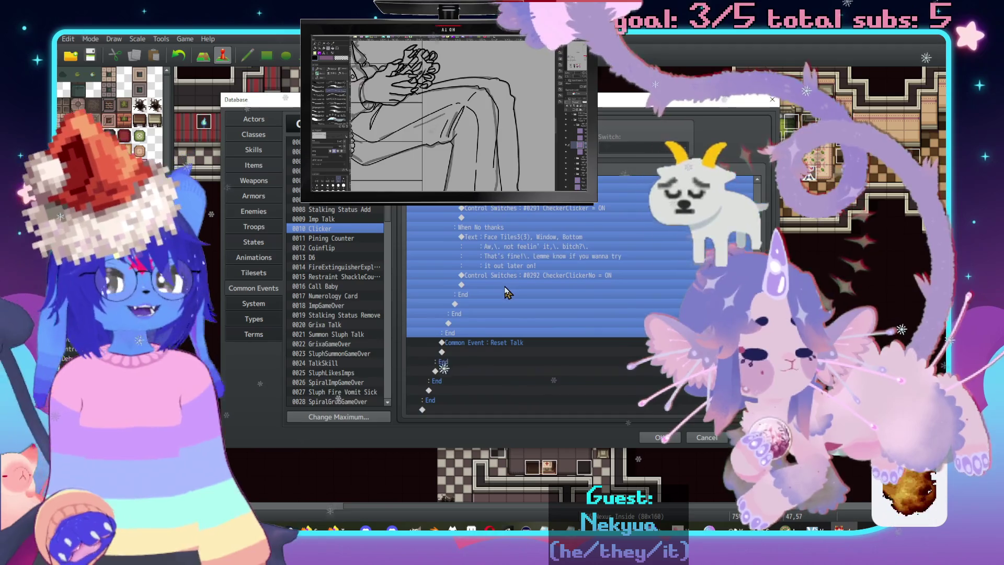
scroll(502, 344, "up", 8)
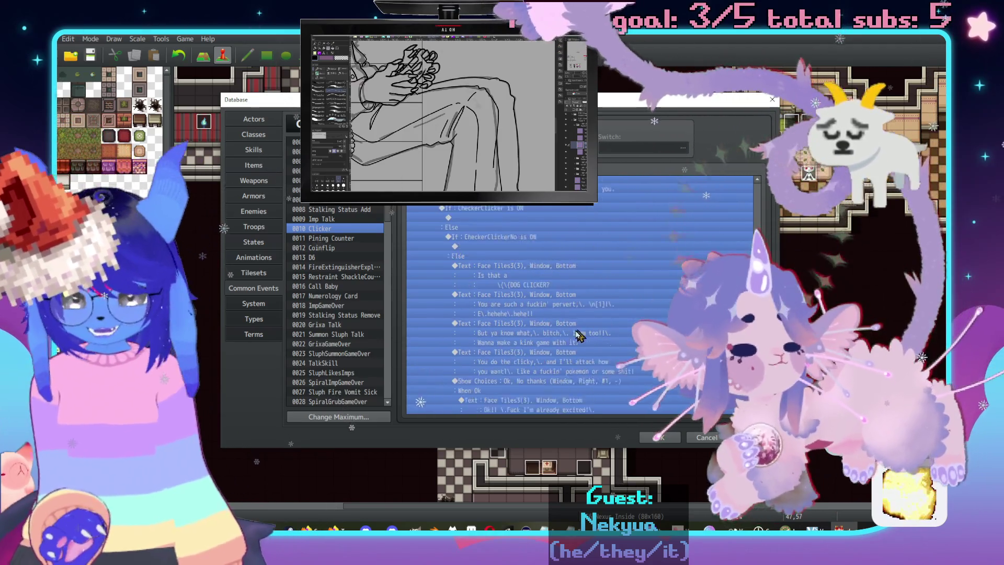
left_click(519, 310)
Replace the nested SluphBarkCount branch under If Checker is in the party with the Imp dialogue block.
scroll(502, 282, "up", 10)
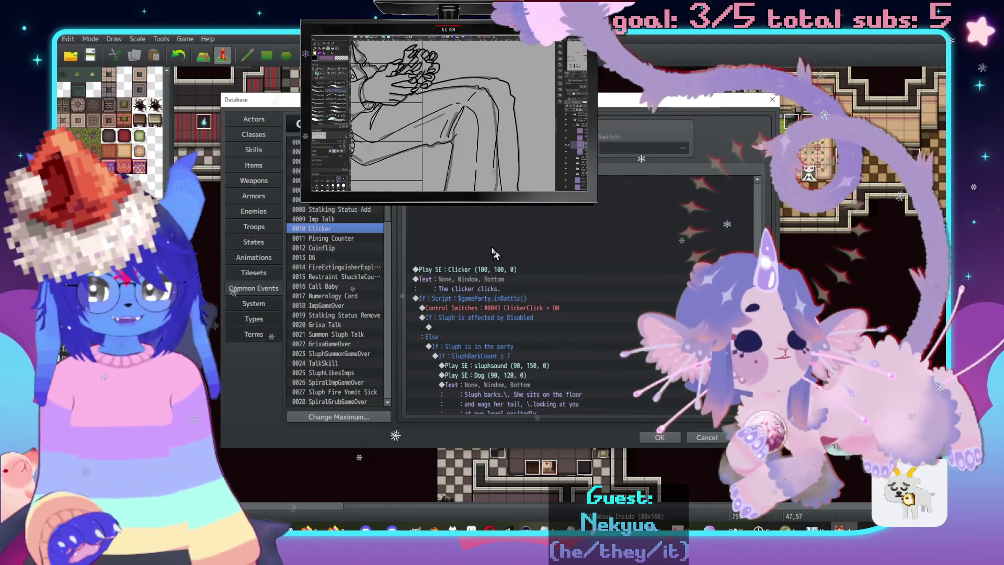
scroll(681, 217, "down", 3)
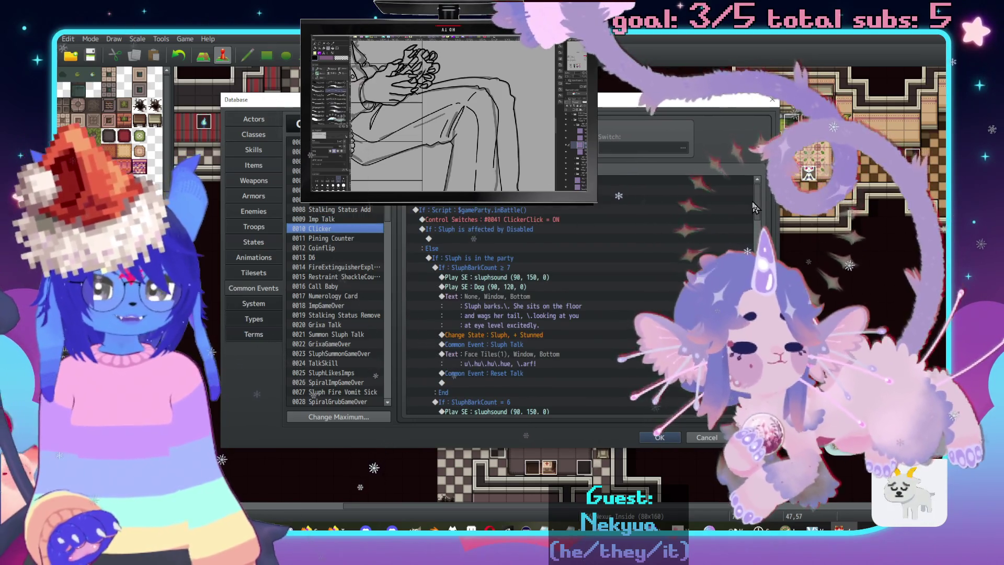
scroll(755, 207, "down", 10)
left_click(497, 286)
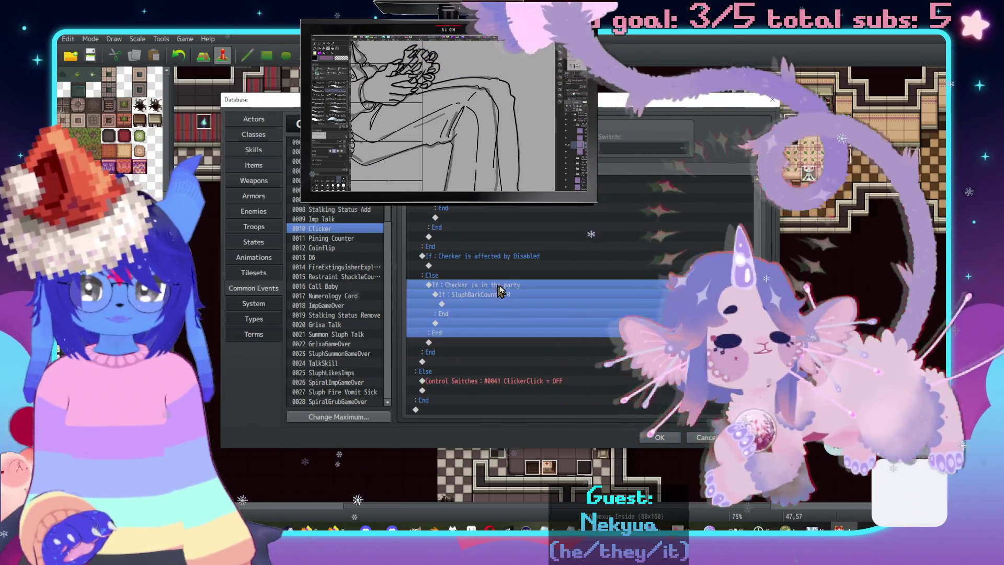
left_click(525, 297)
key("Delete")
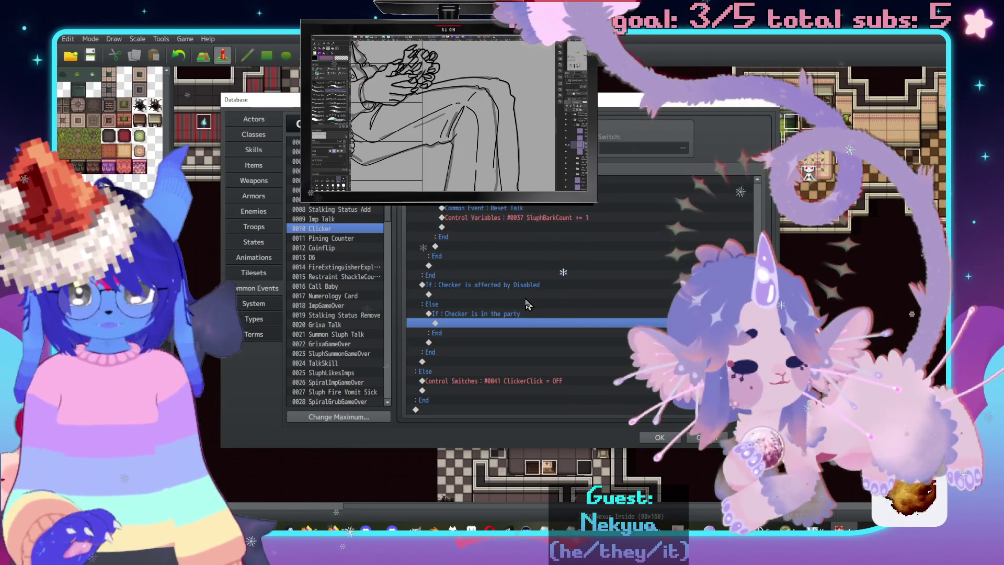
key("ctrl+v")
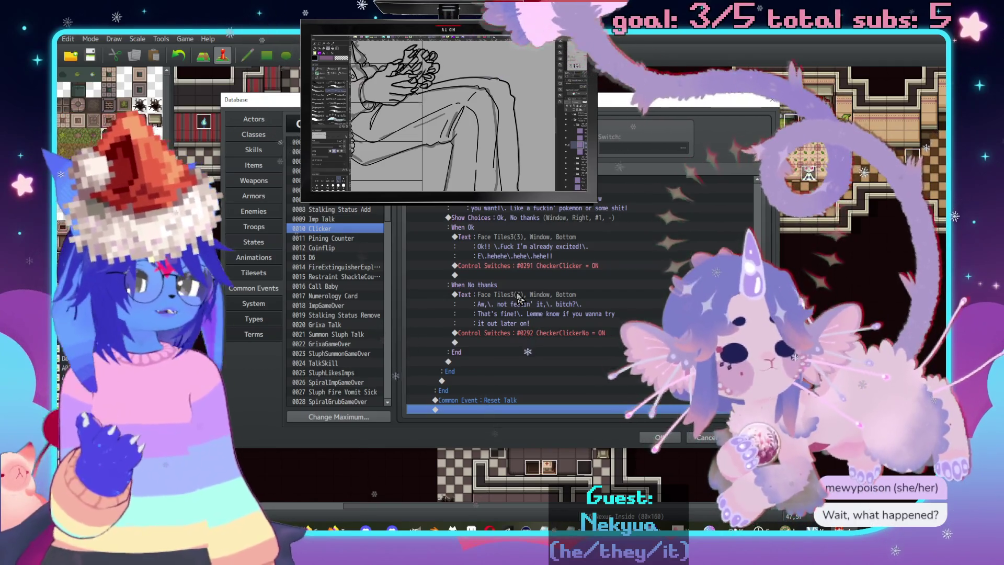
Cut the single-bark sound and bark text and paste them above the imp's DOG CLICKER line.
scroll(503, 322, "up", 6)
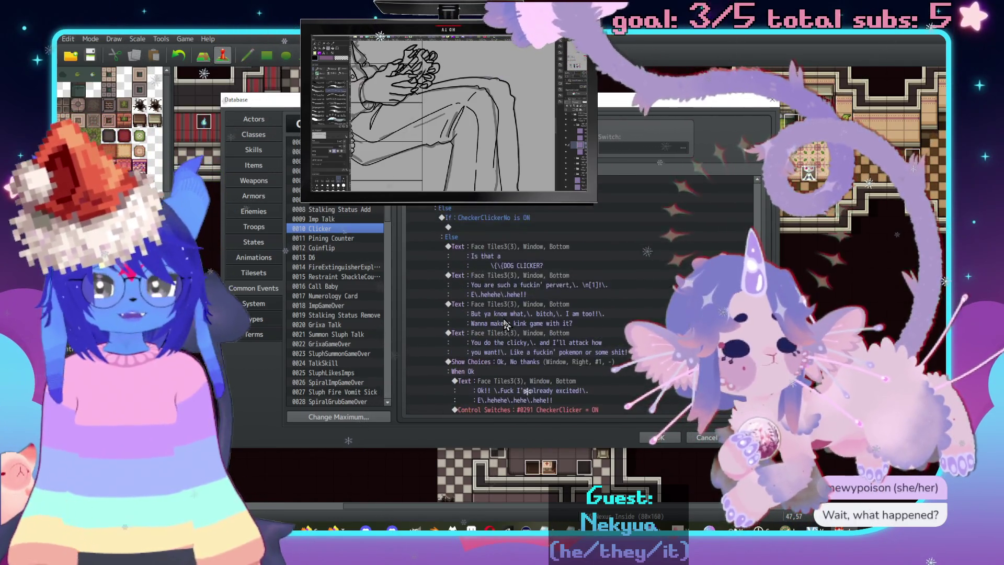
scroll(507, 297, "up", 2)
left_click_drag(506, 246, 503, 230)
key("Delete")
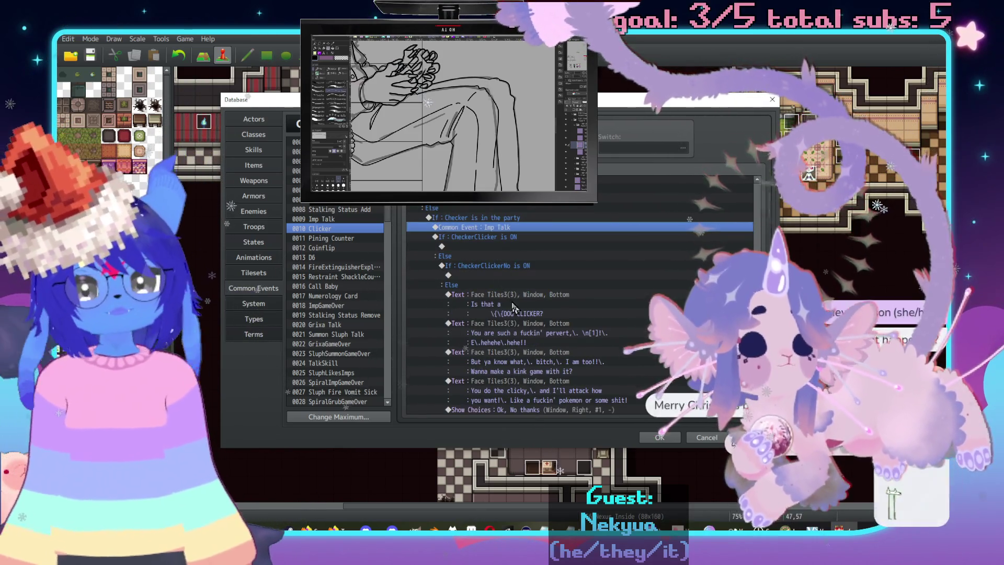
left_click(502, 303)
key("ctrl+v")
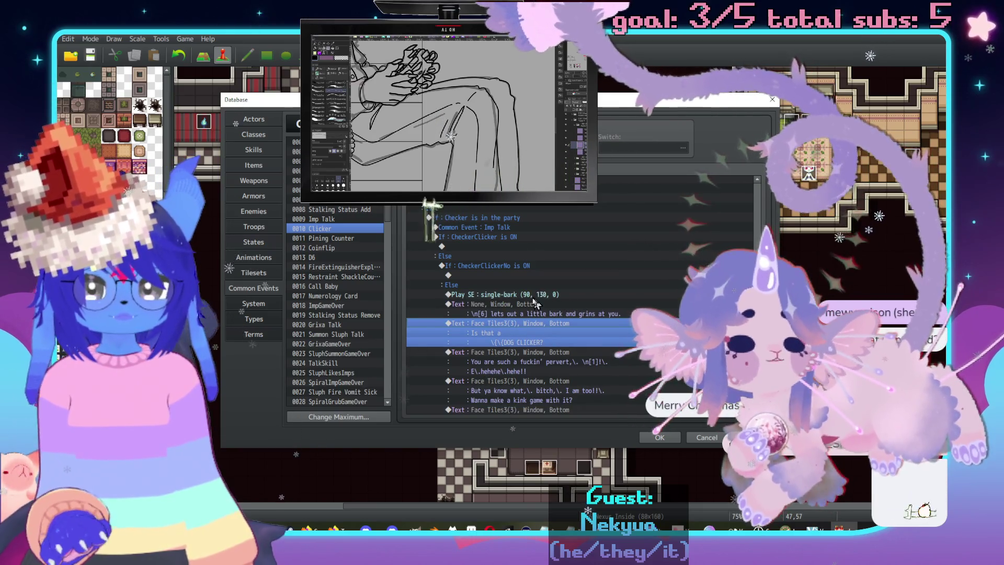
Paste the bark sound and text again under If CheckerClickerNo is ON.
left_click(536, 303)
left_click(484, 276)
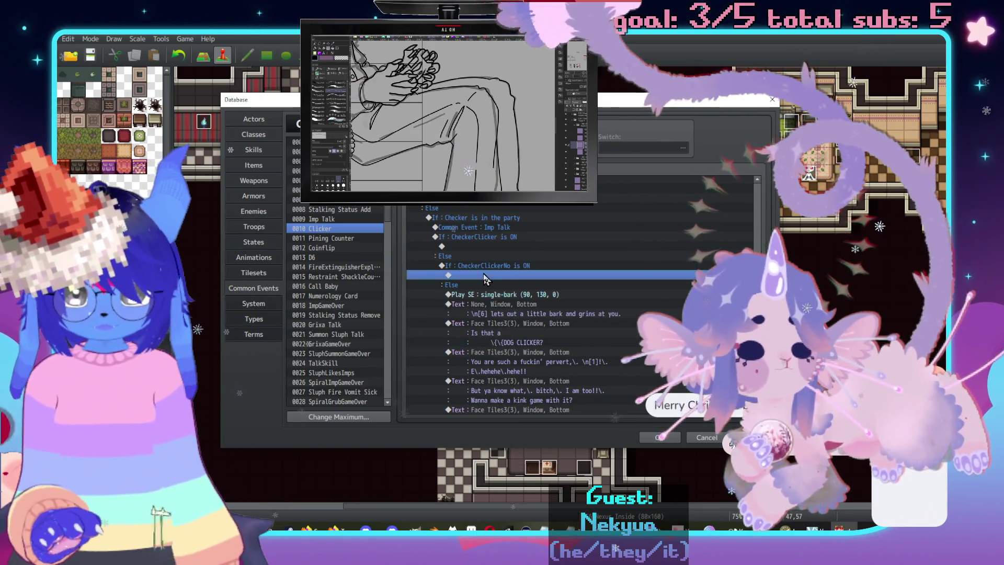
key("ctrl+v")
double_click(507, 304)
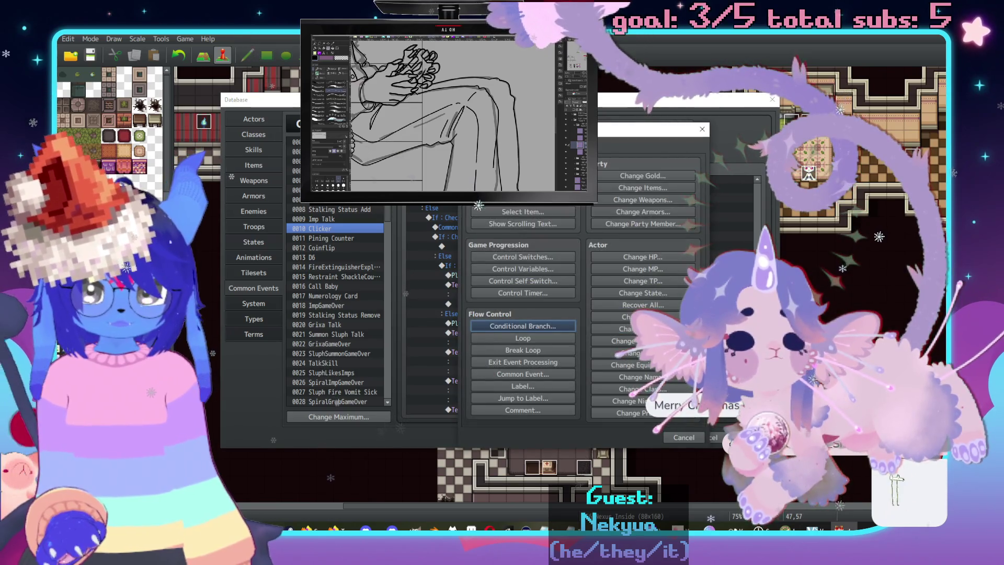
Abandon a new Show Text message and its face picker without adding anything.
left_click(523, 176)
double_click(498, 288)
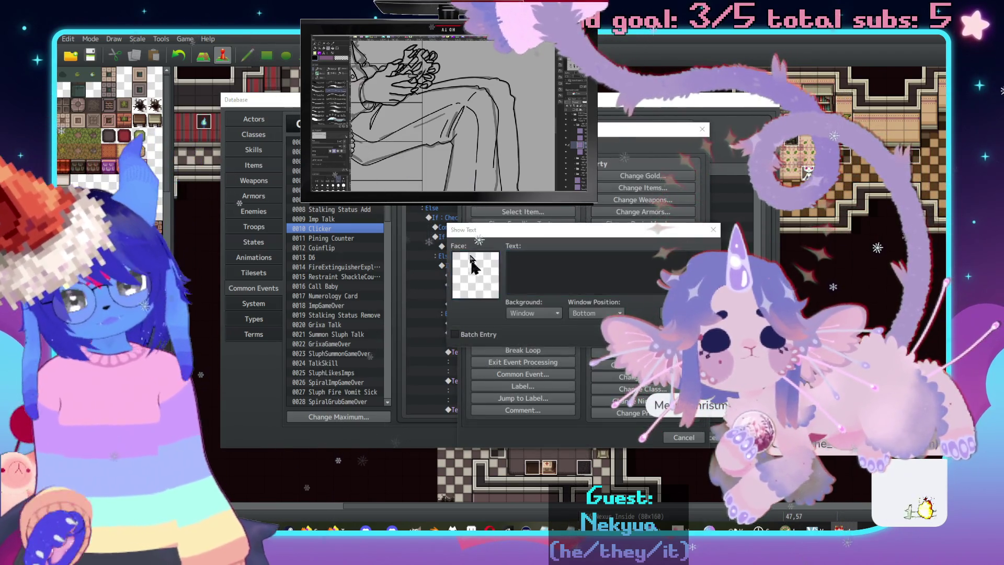
key("Escape")
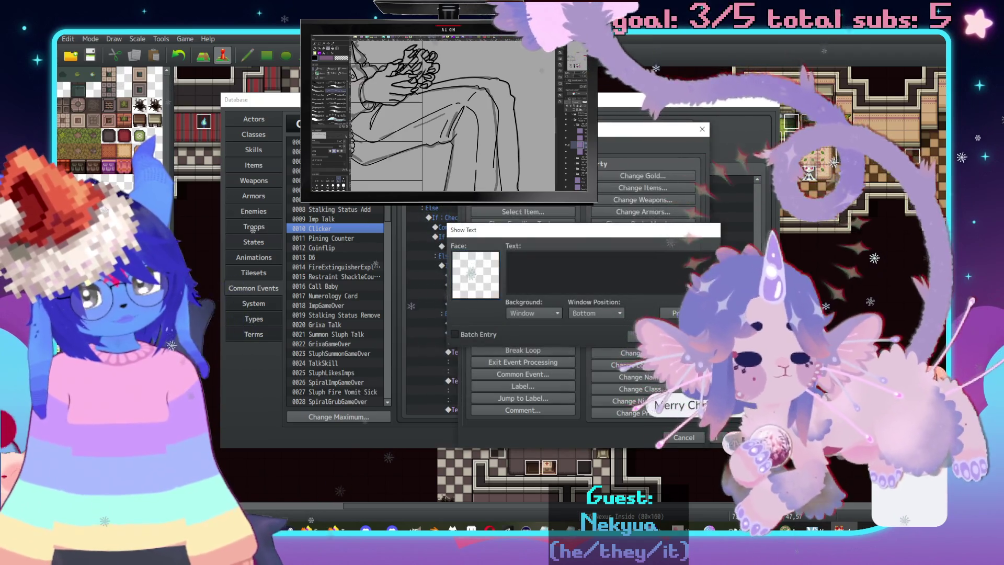
key("Escape")
key("Escape")
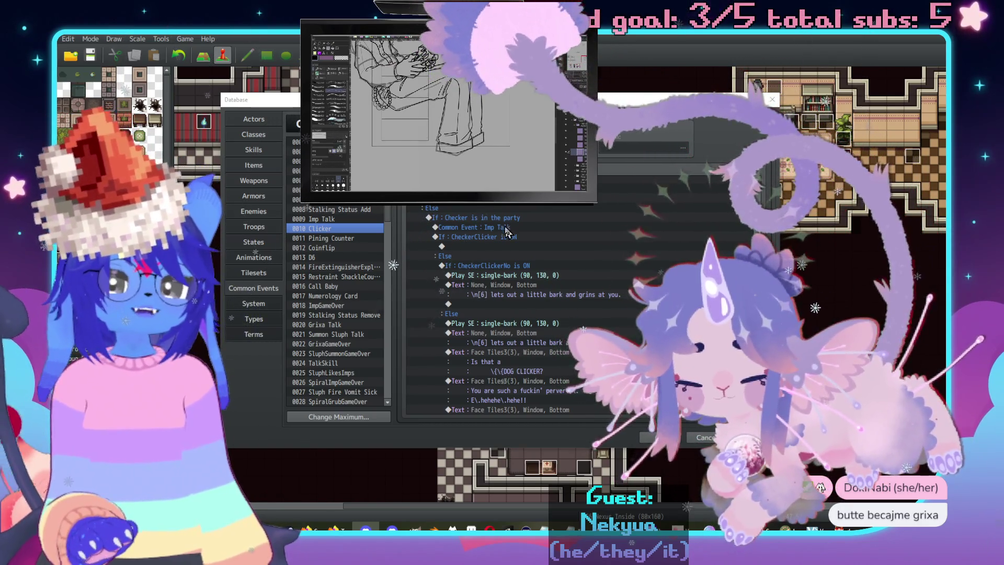
Start a new Show Text message on the empty row after the bark in the CheckerClickerNo branch.
left_click(492, 237)
left_click(492, 246)
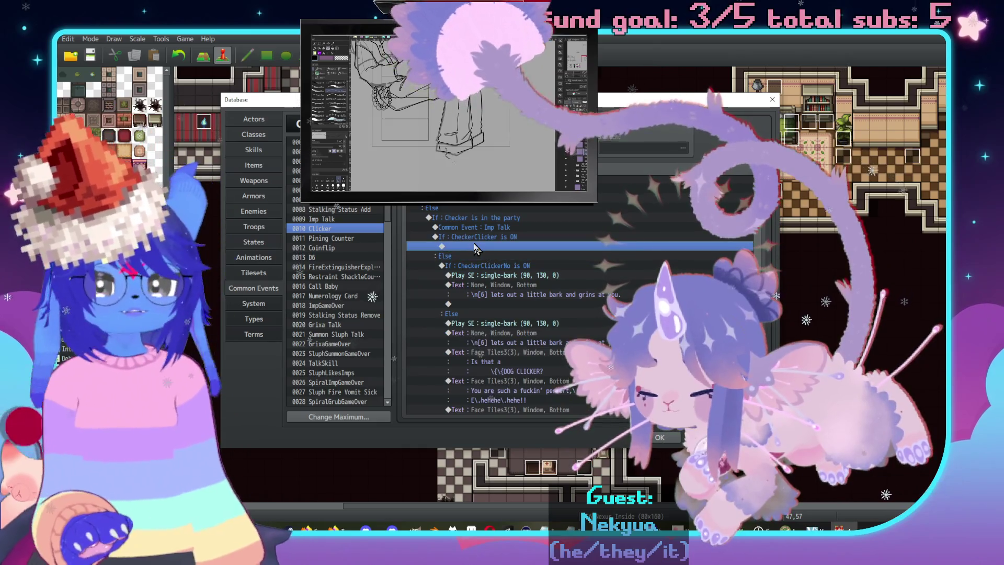
scroll(488, 236, "down", 1)
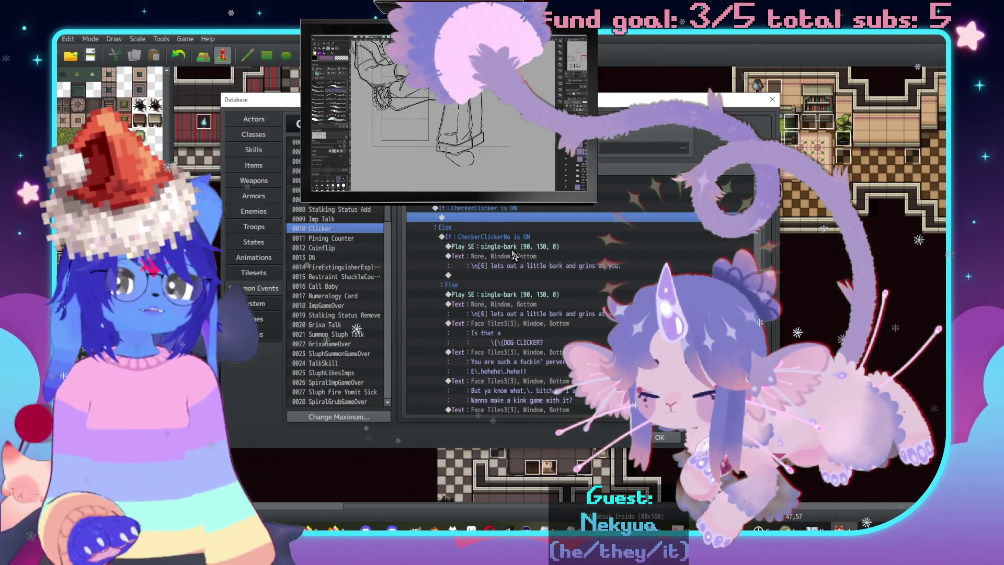
scroll(560, 285, "down", 1)
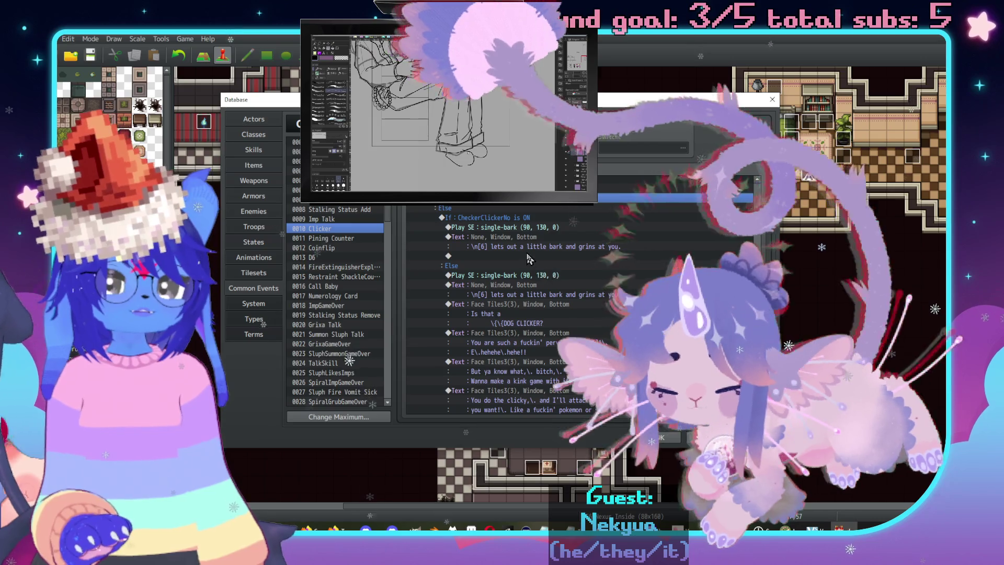
double_click(523, 256)
left_click_drag(654, 129, 808, 102)
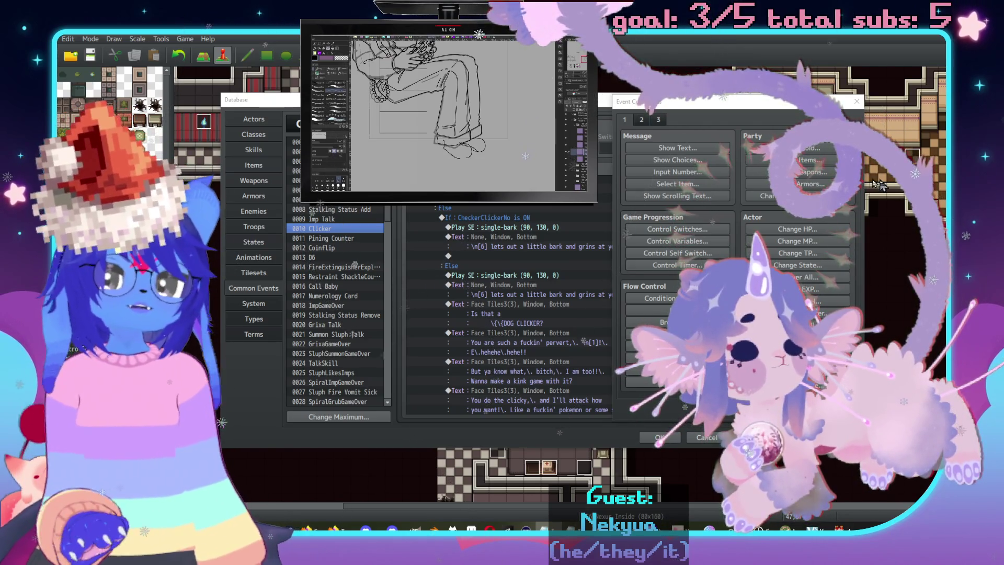
left_click(679, 148)
Give the message the Tiles3 red-devil Imp face and the 'You change your mind?… you click and I do whatcha want!' lines.
double_click(618, 246)
left_click(602, 193)
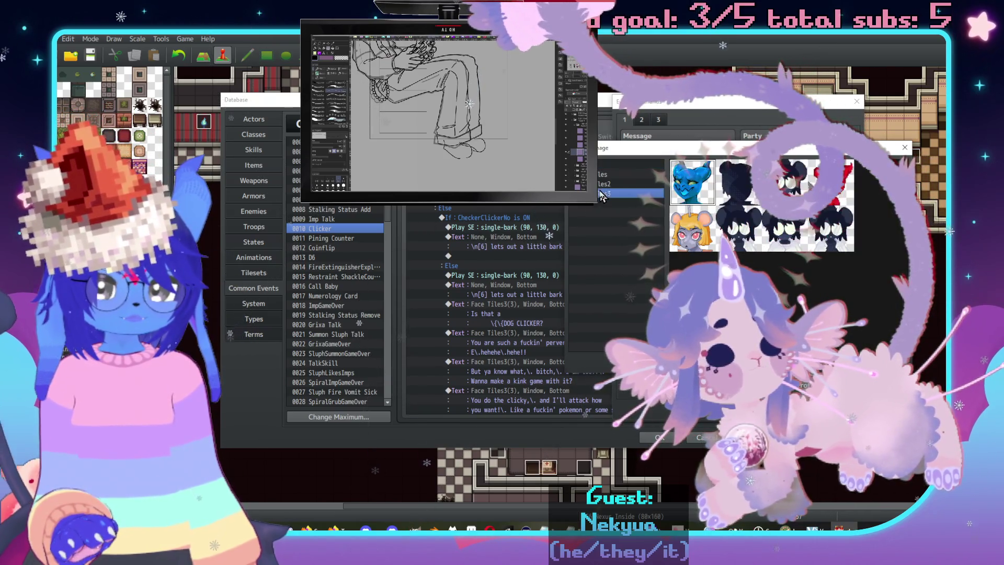
double_click(825, 180)
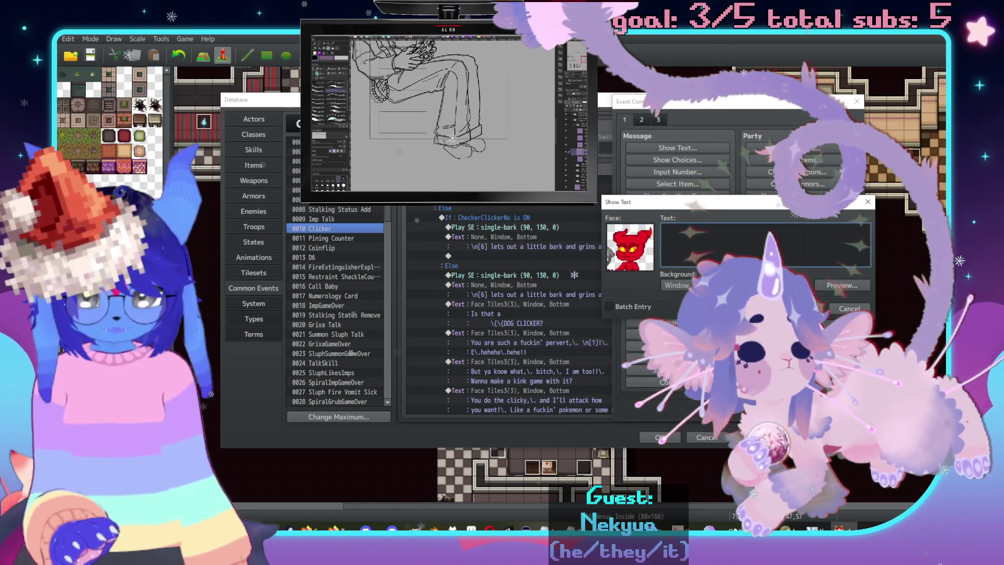
type("Yeah,\\. bitch?\\. You chang")
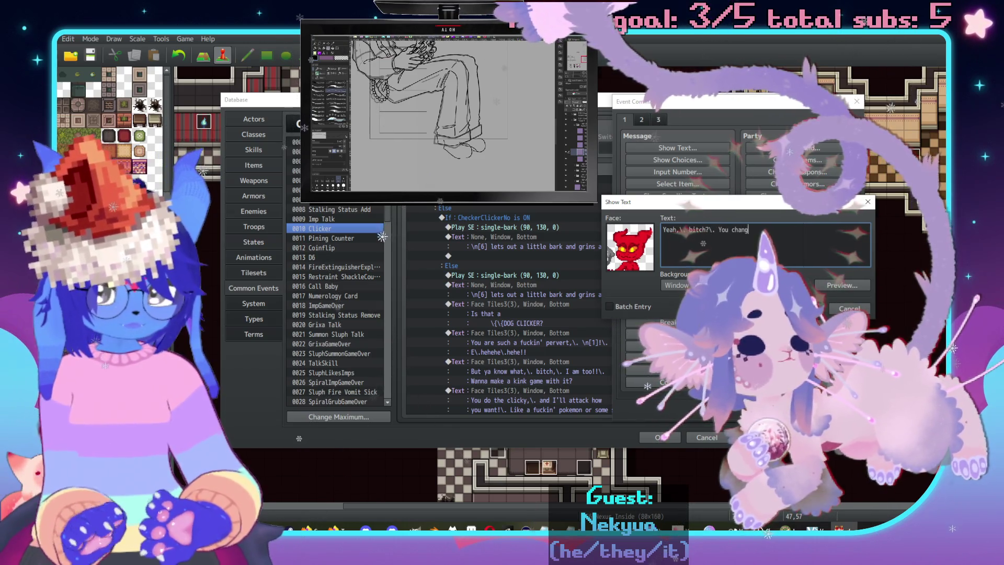
type("id")
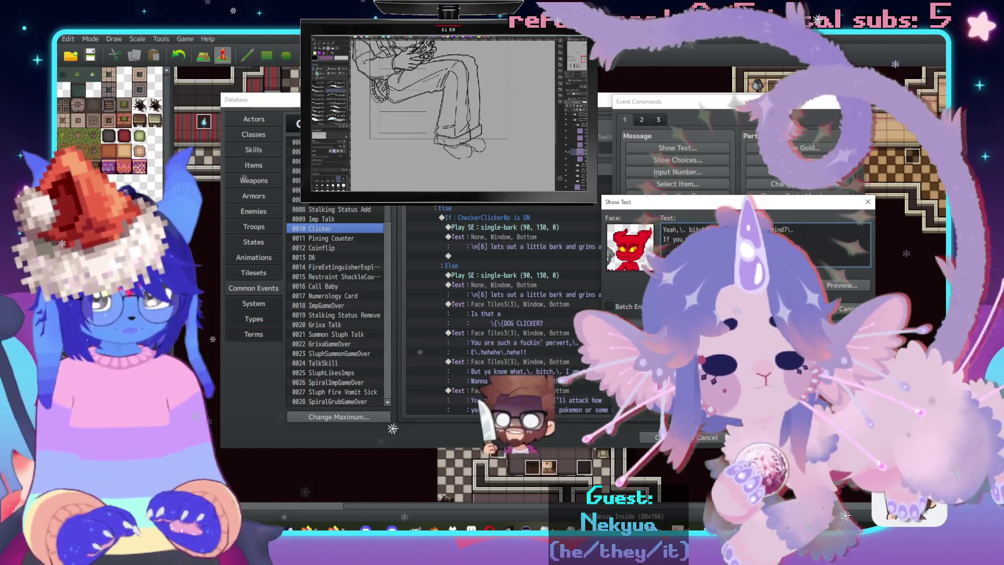
type("you click")
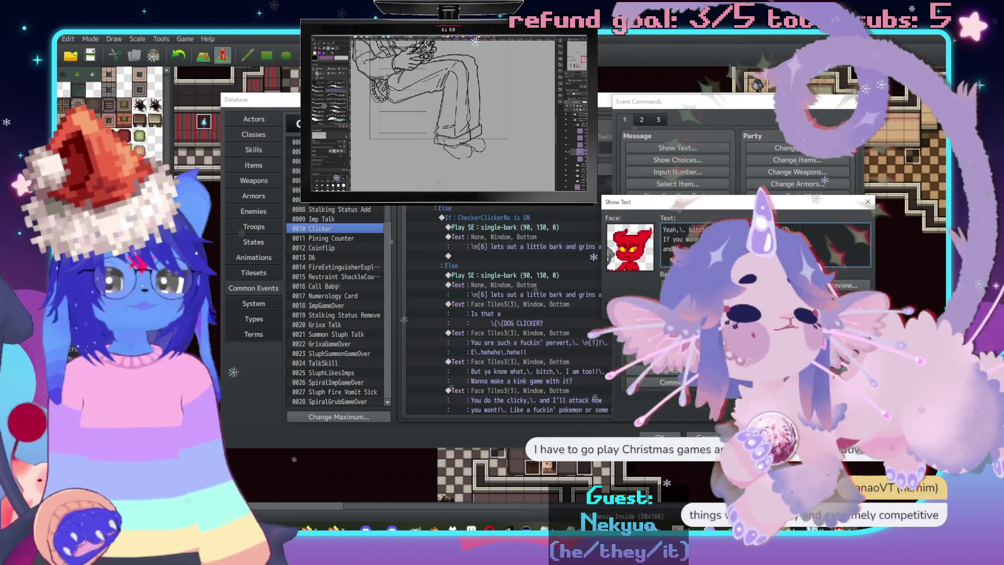
left_click(774, 310)
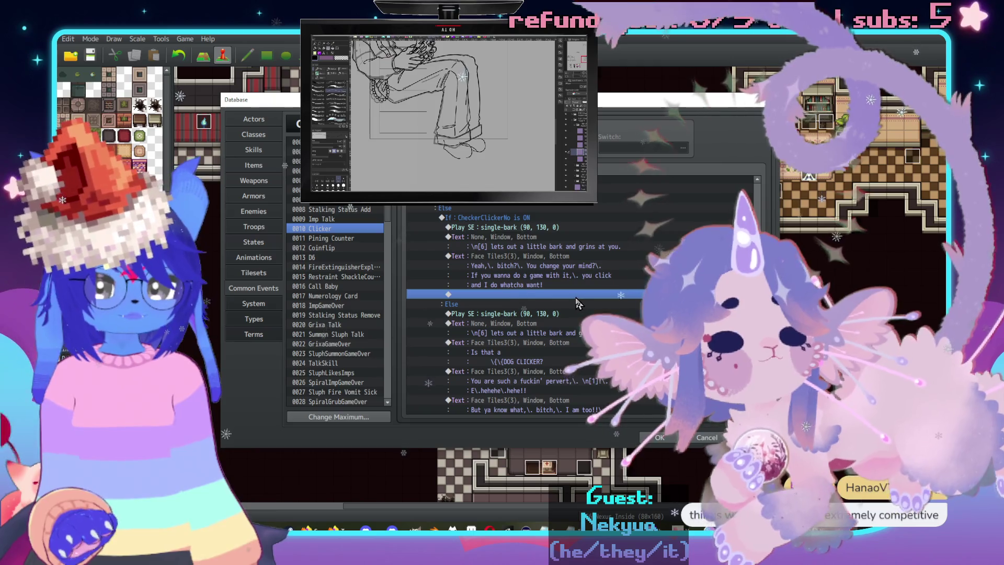
End the CheckerClickerNo branch with a Jump to Label CheckerChoice.
double_click(576, 297)
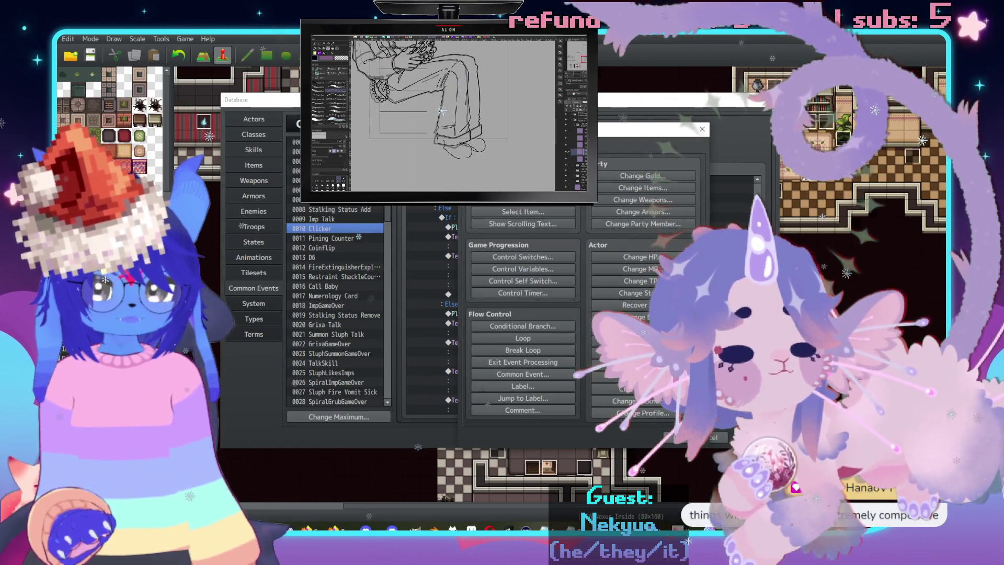
key("Escape")
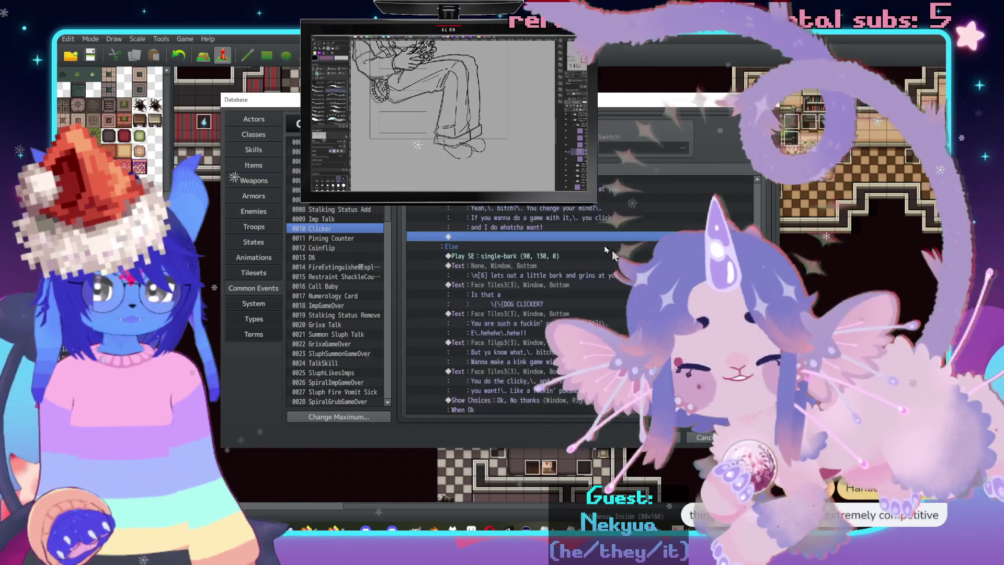
scroll(613, 253, "down", 4)
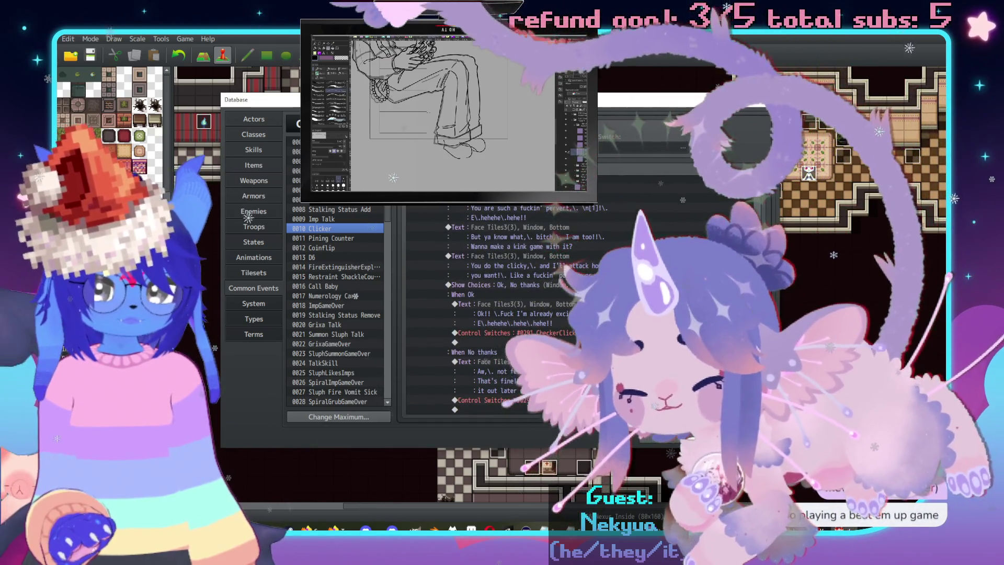
scroll(507, 225, "up", 4)
left_click(505, 218)
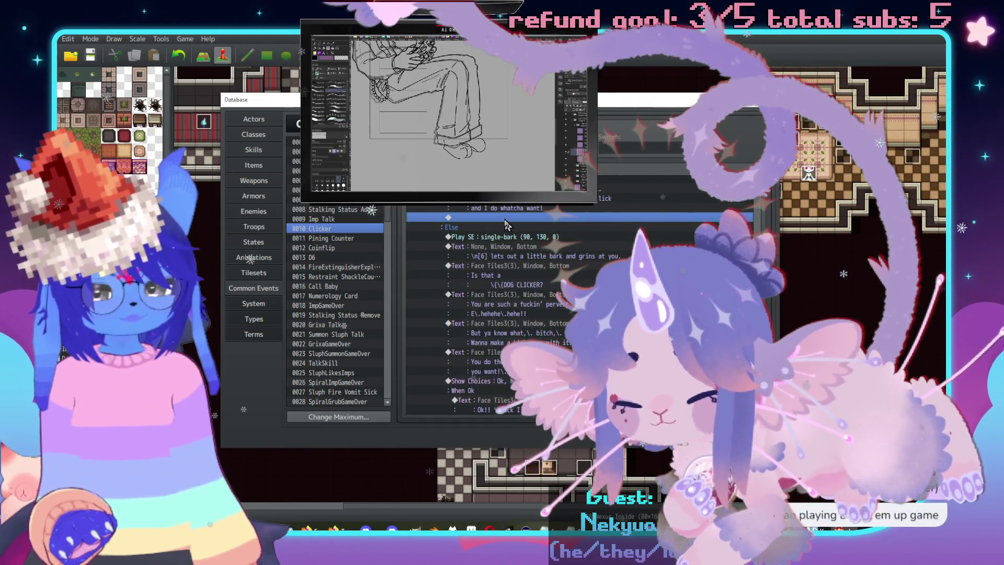
double_click(505, 218)
left_click(507, 399)
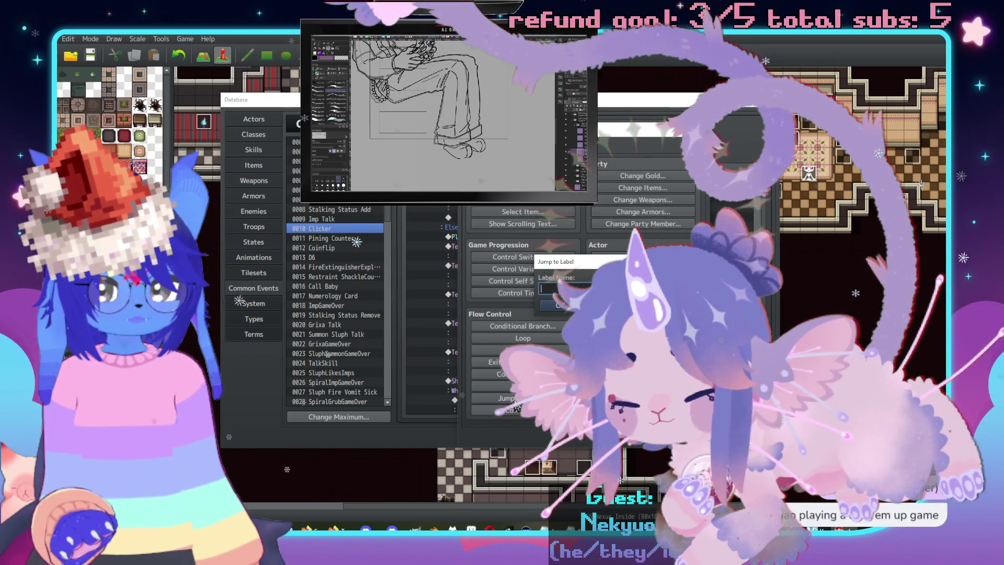
type("CheckerChoice")
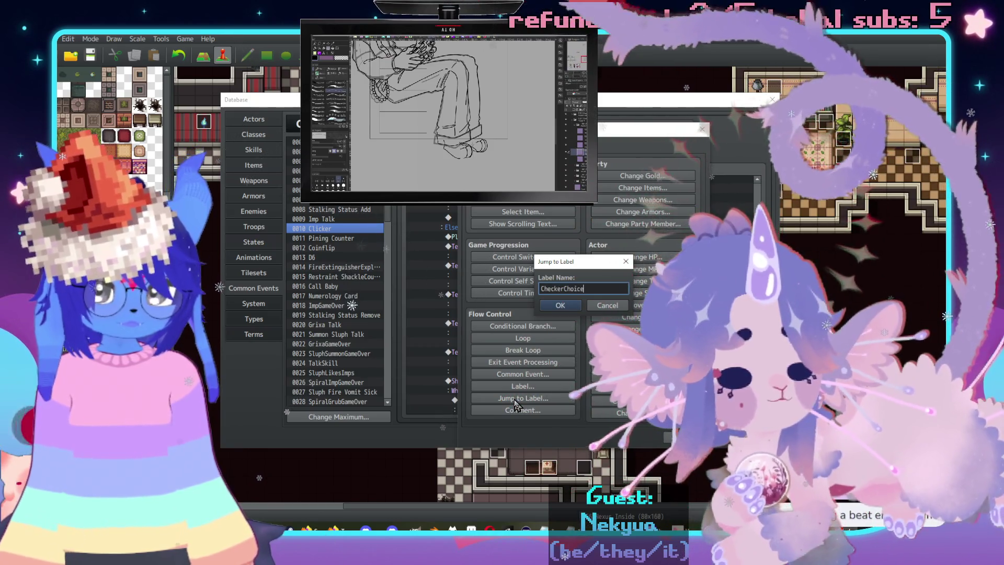
key("ctrl+a")
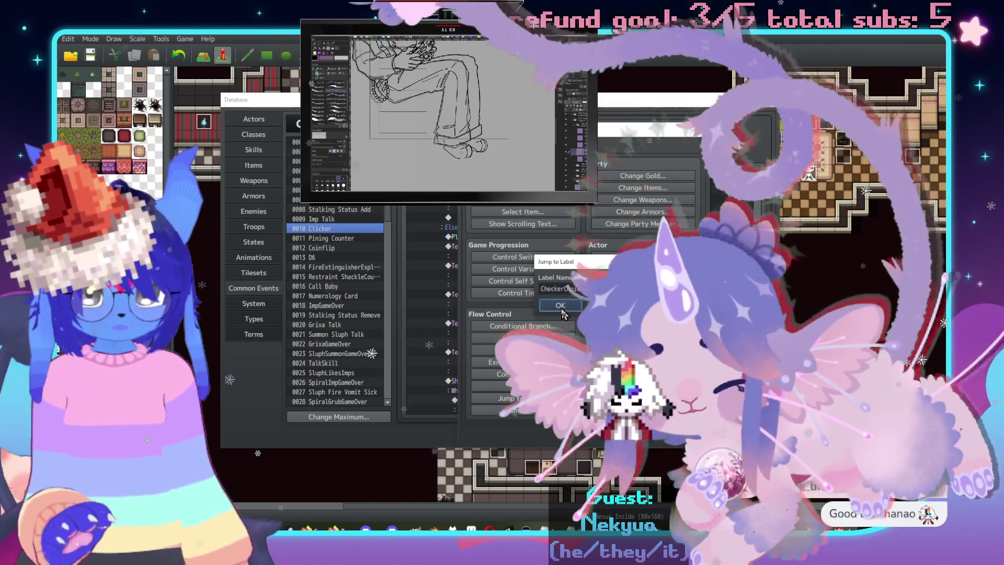
left_click(570, 308)
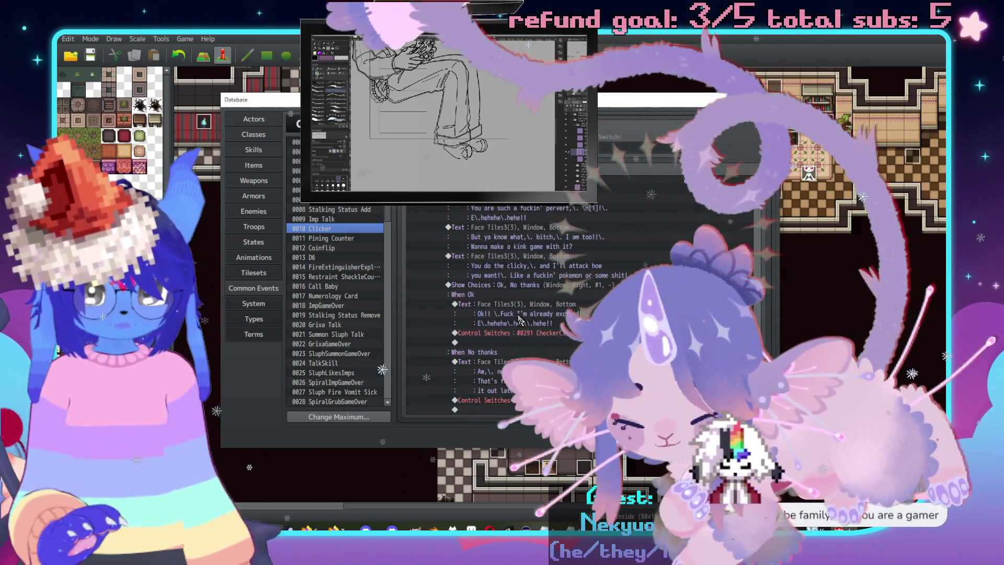
Insert a Label named CheckerChoice just before the Ok / No thanks Show Choices.
left_click(503, 285)
key("Insert")
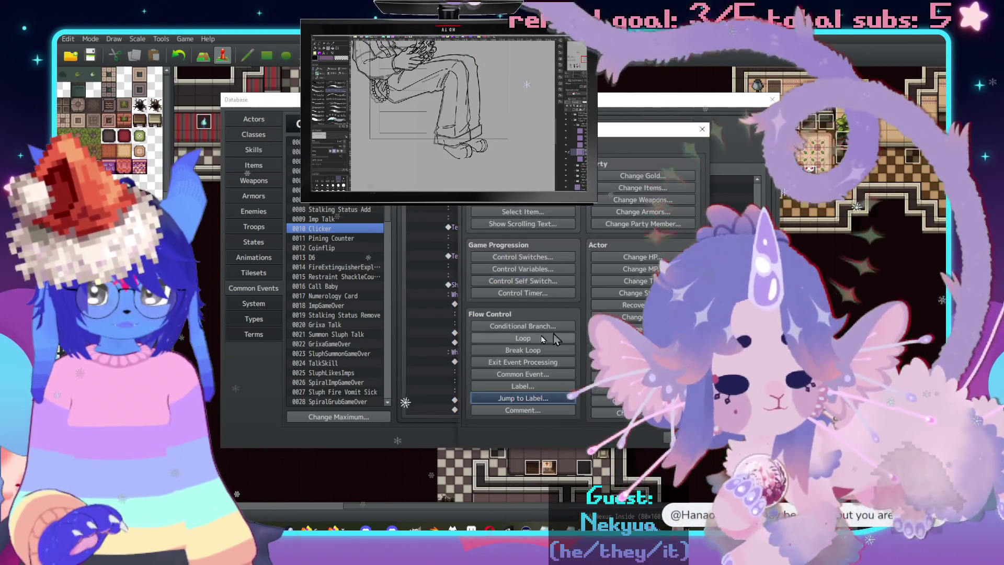
left_click(526, 393)
left_click(572, 309)
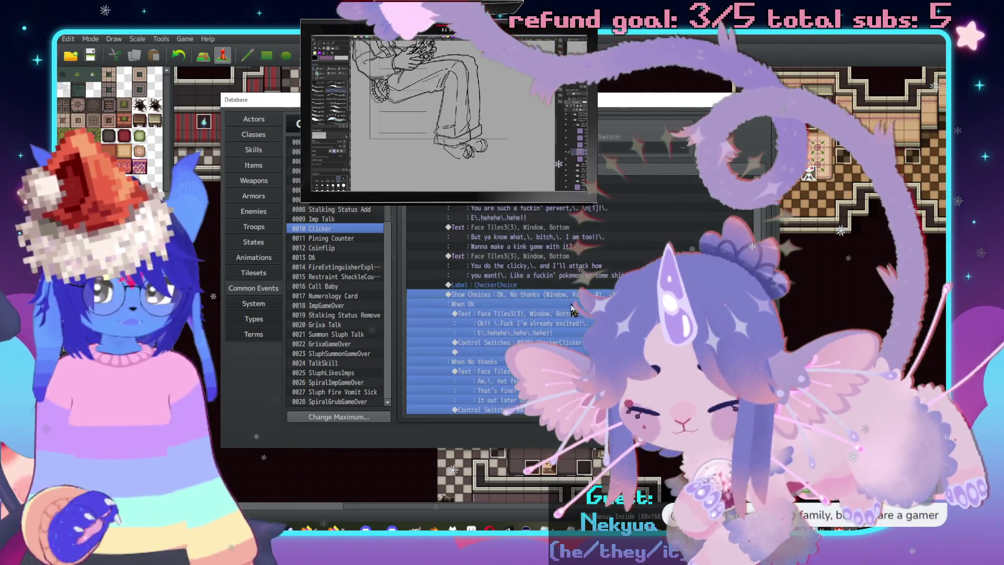
scroll(565, 311, "up", 5)
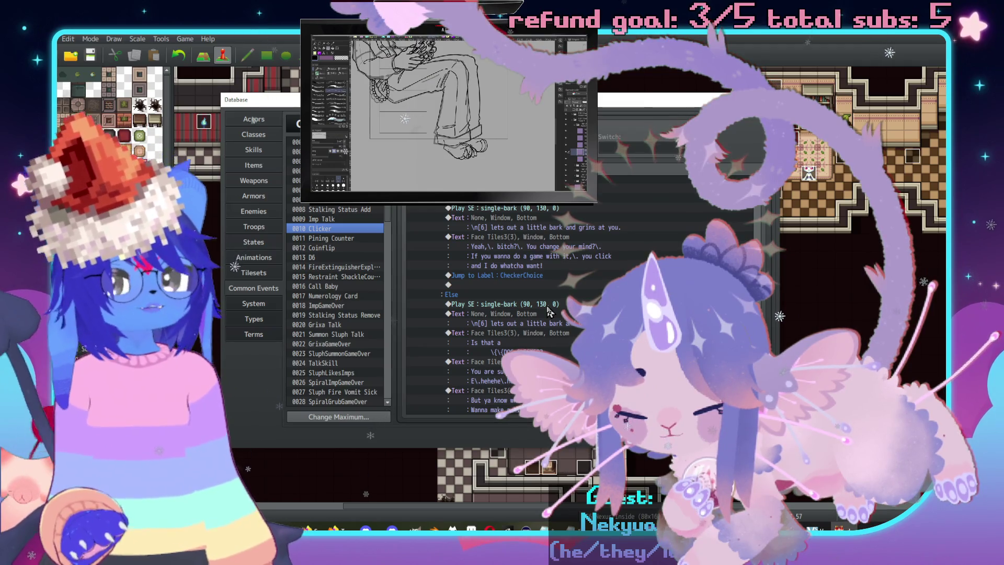
scroll(565, 320, "up", 4)
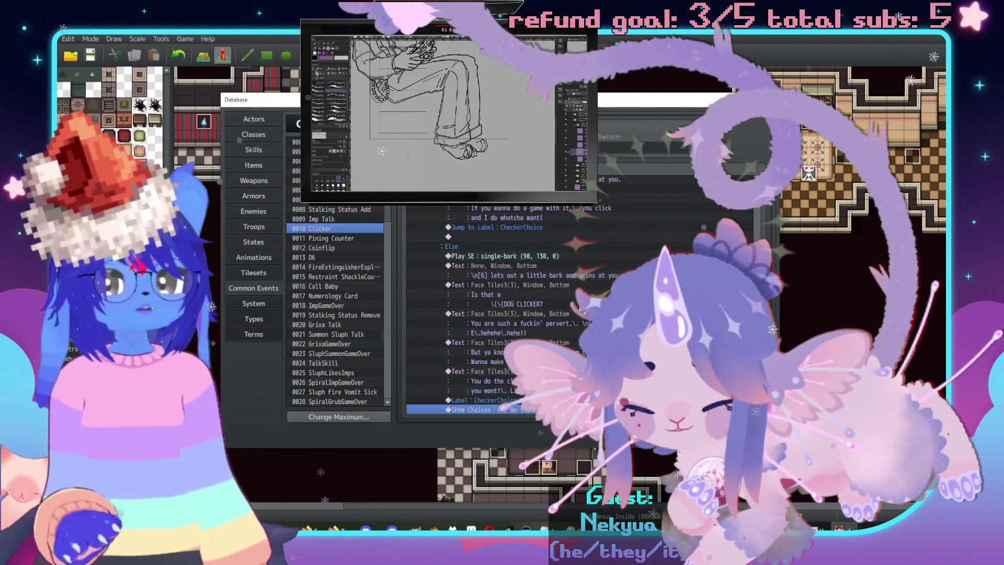
Rewrite the CheckerClicker ON bark line to 'lets out a little bark.\. She looks at you with an expectant expression.'.
scroll(565, 320, "up", 4)
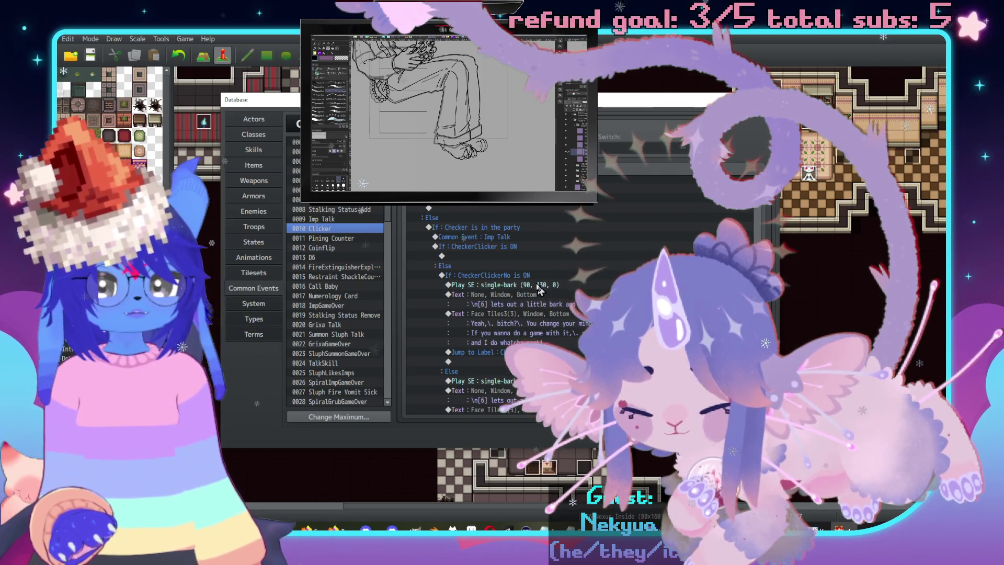
left_click(539, 285)
left_click(543, 296, "shift")
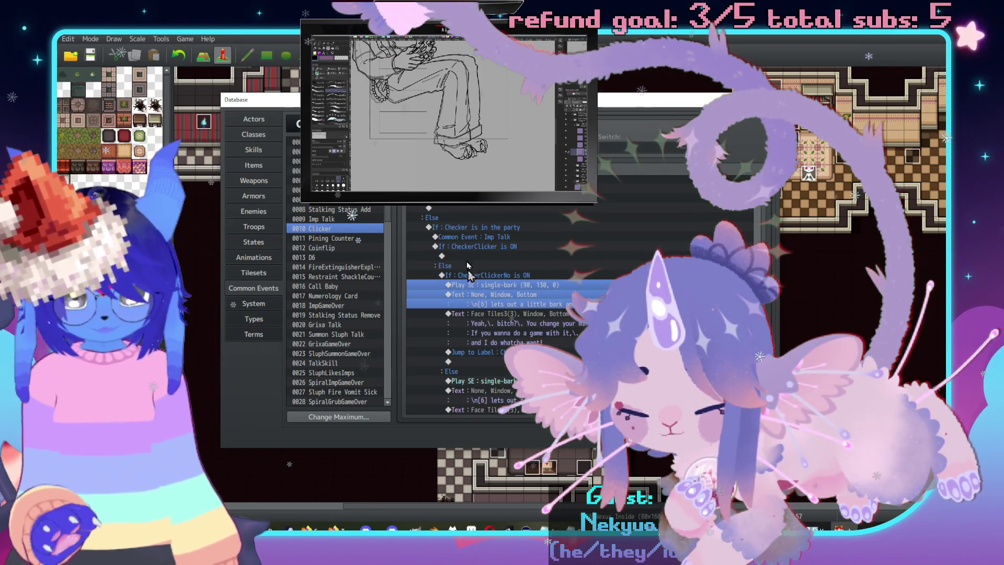
scroll(497, 264, "up", 1)
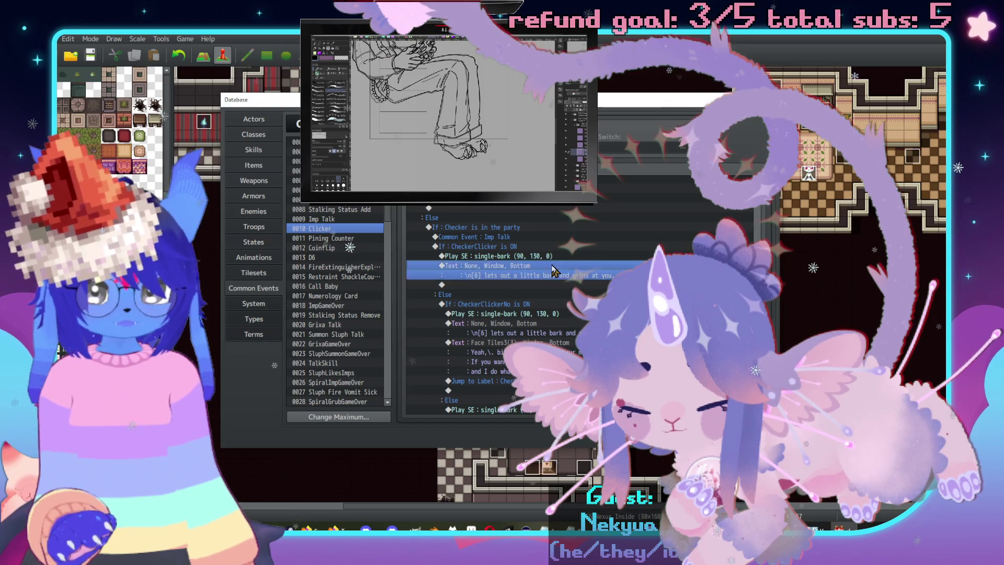
double_click(497, 323)
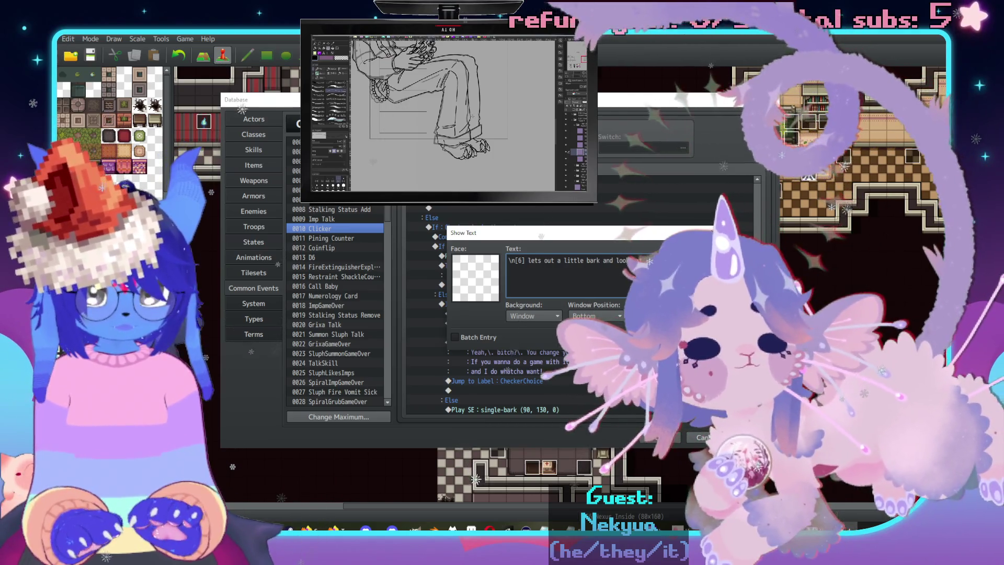
type("withan expectant")
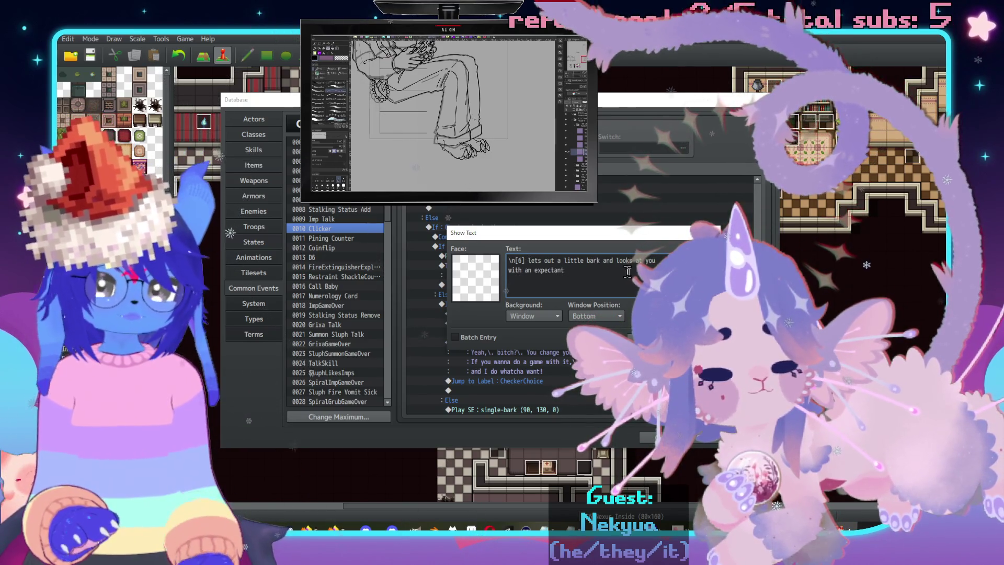
left_click_drag(634, 242, 634, 183)
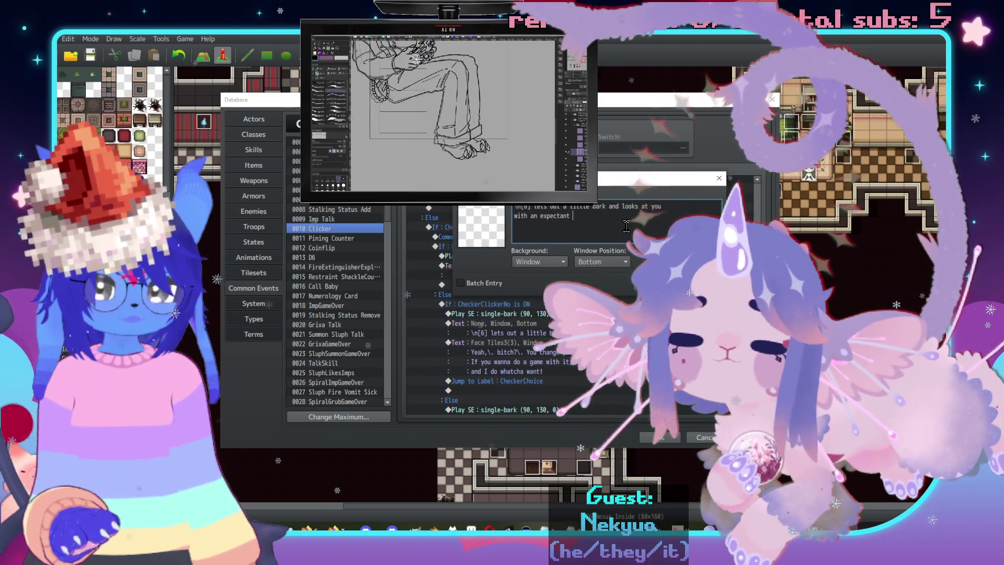
left_click_drag(618, 219, 606, 208)
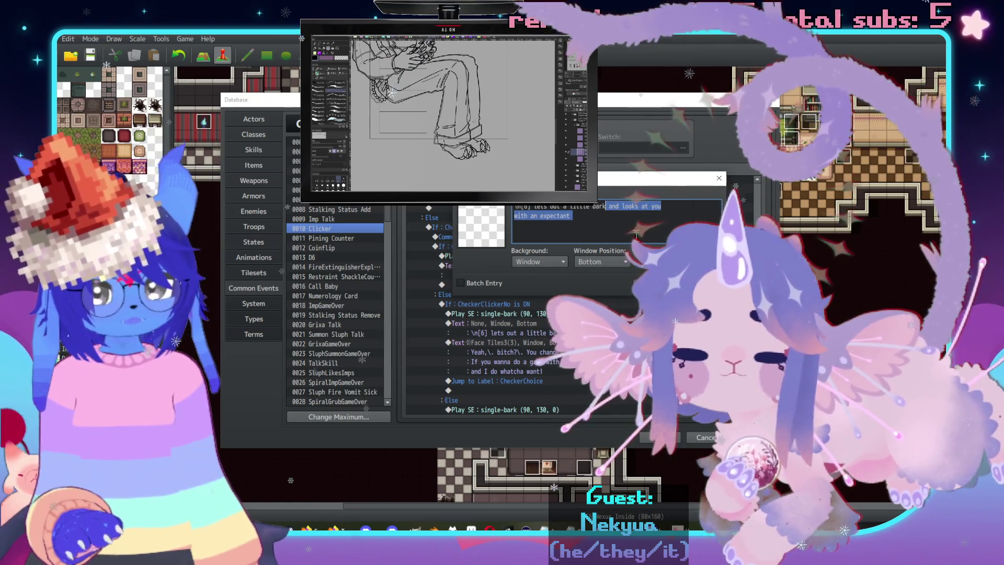
type(".\\. ")
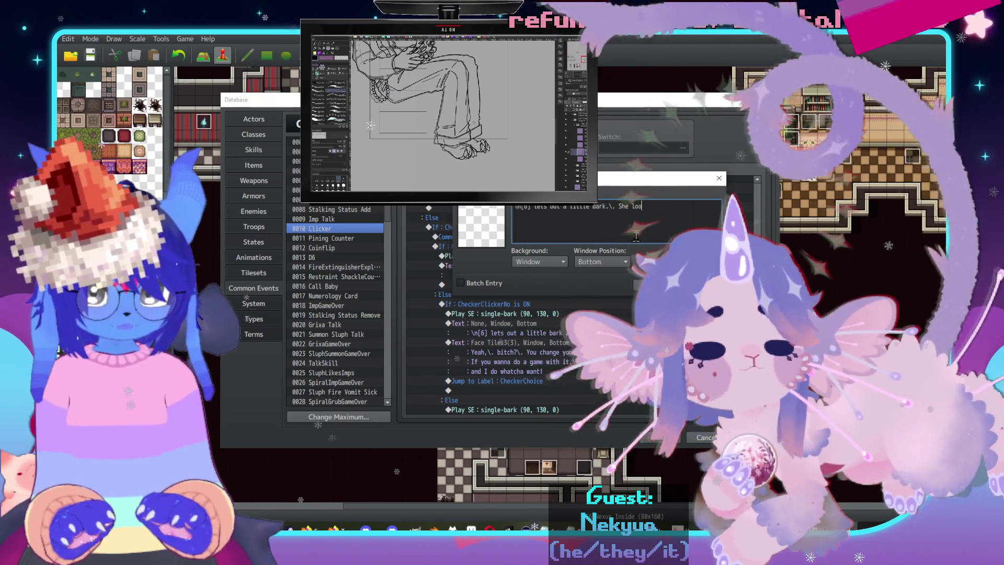
type("t you w")
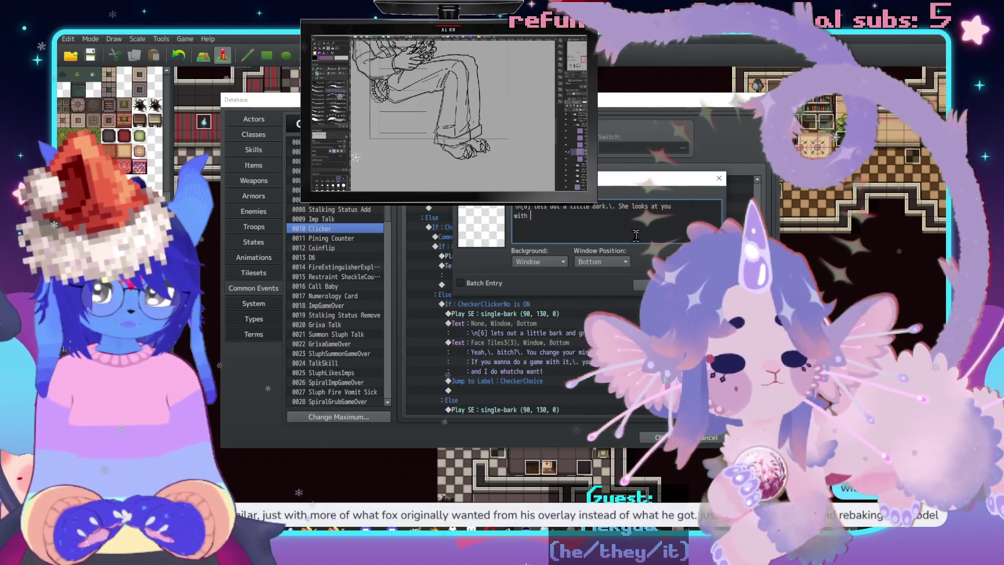
type("a")
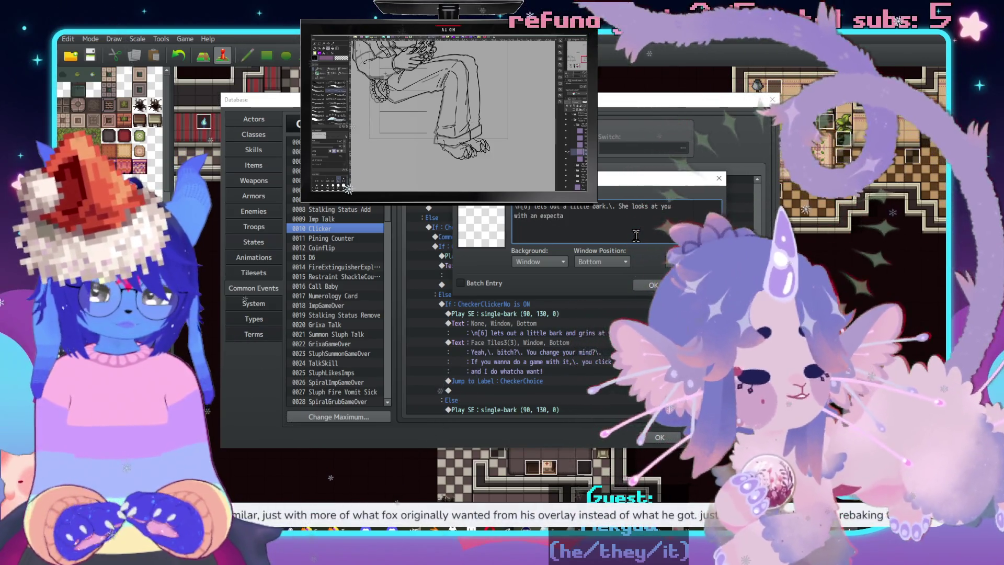
type("nt expressiohn")
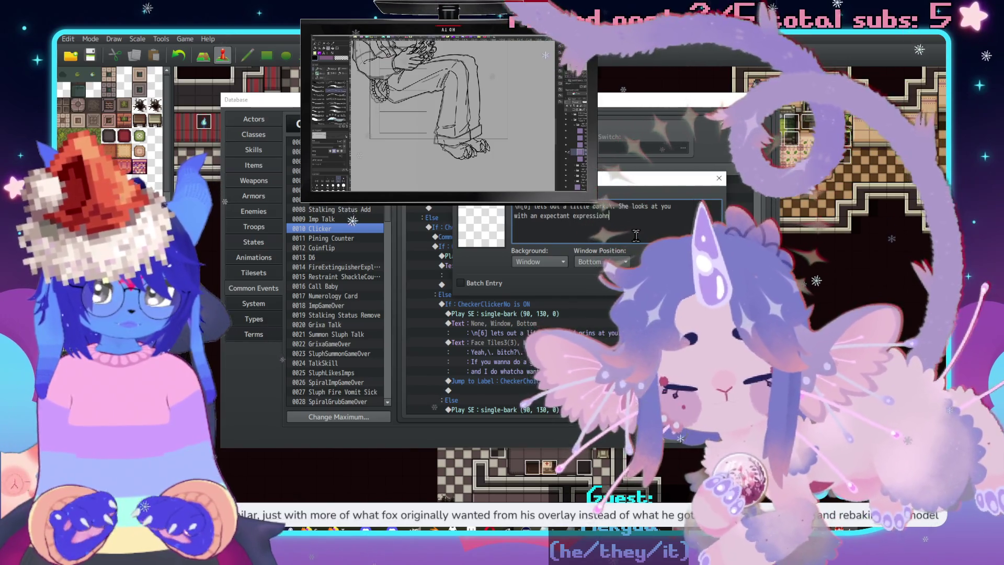
key("BackSpace")
key("BackSpace")
type("n.")
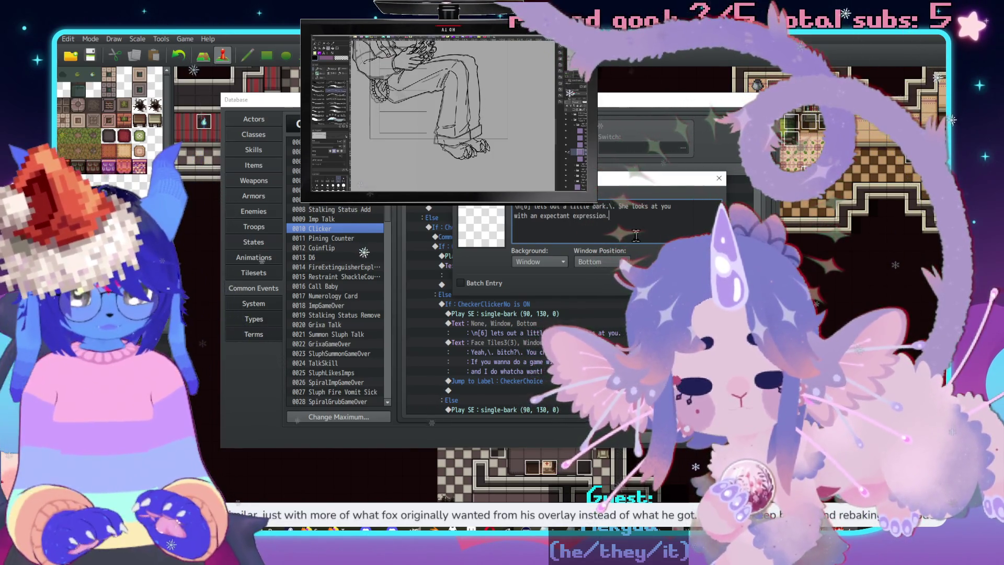
left_click(652, 284)
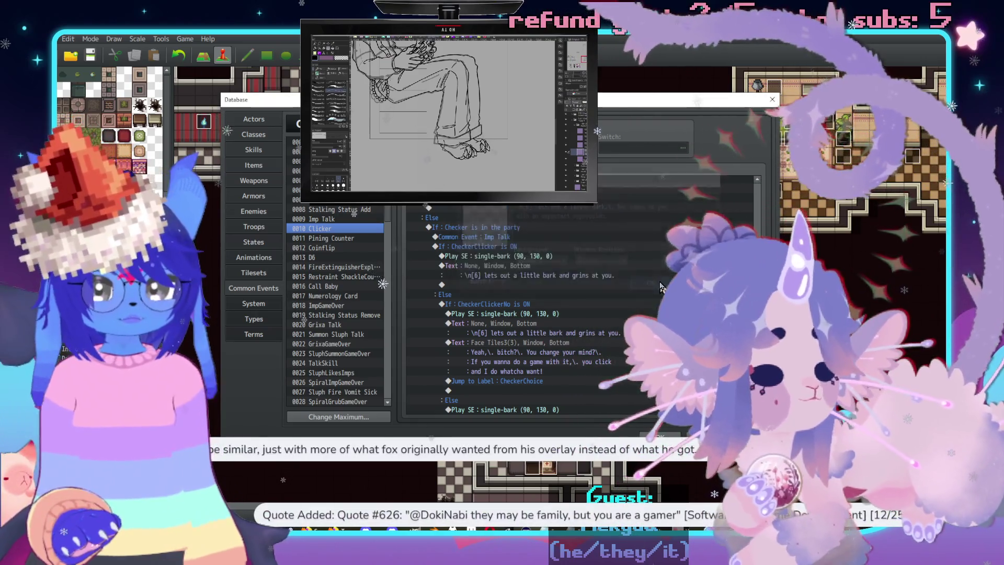
Cut the Imp Talk call from under the party check and paste it before the CheckerClickerNo dialogue.
scroll(584, 299, "down", 2)
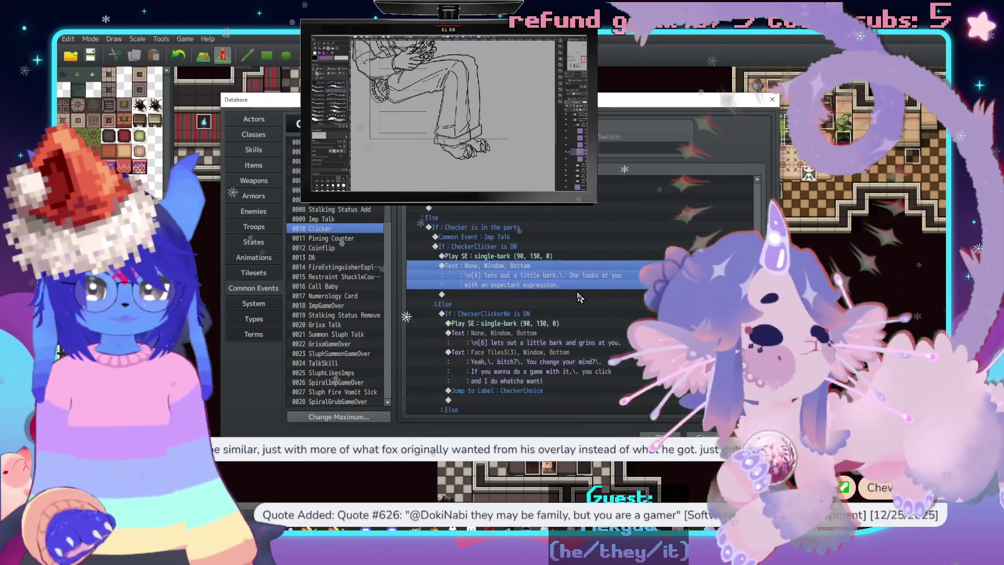
left_click(512, 237)
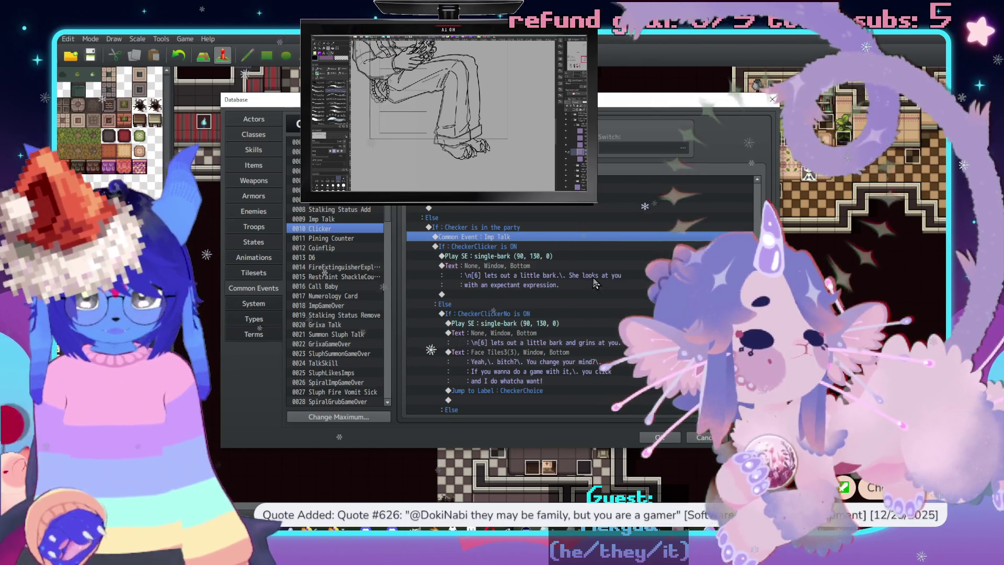
key("Delete")
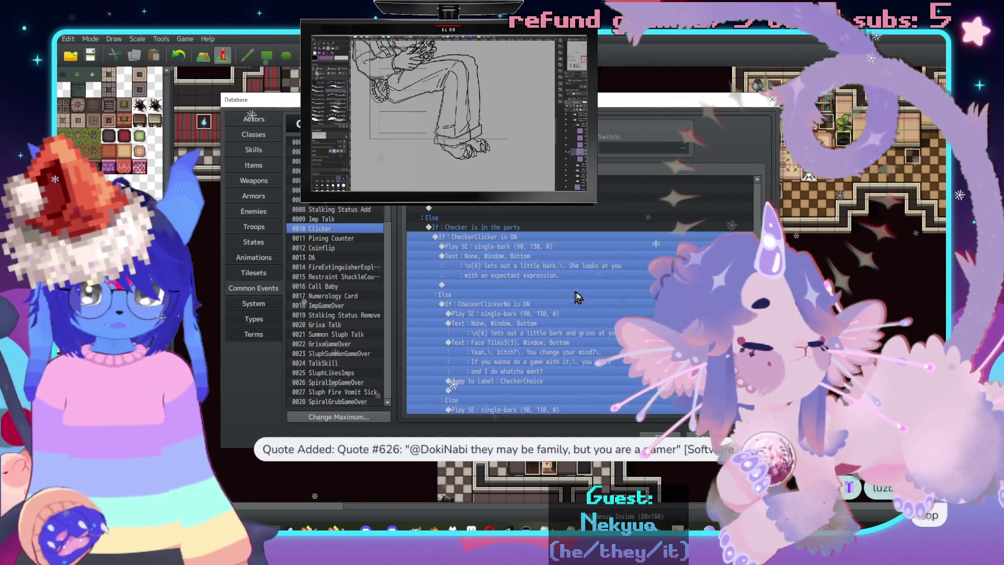
left_click(552, 345)
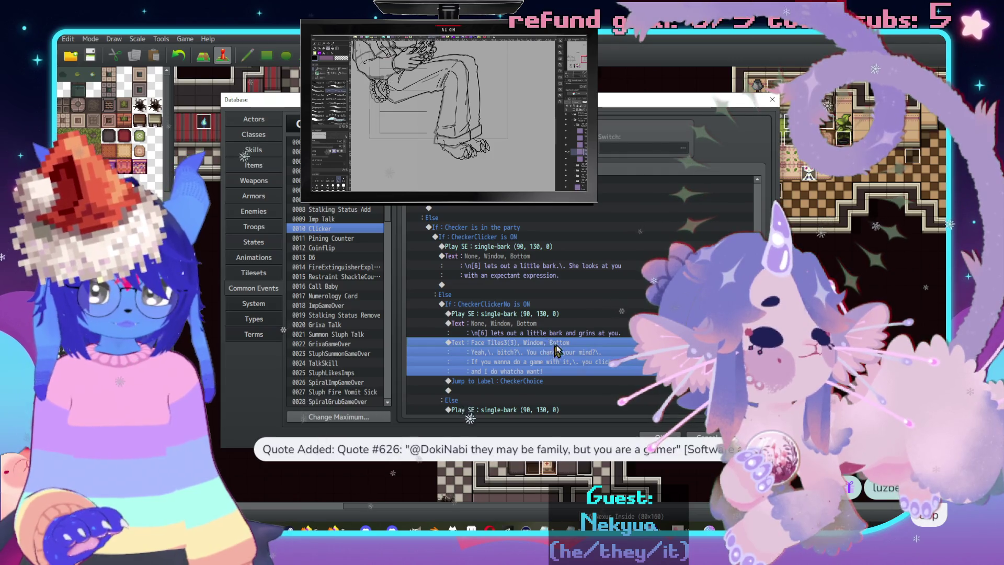
key("ctrl+v")
scroll(544, 345, "down", 3)
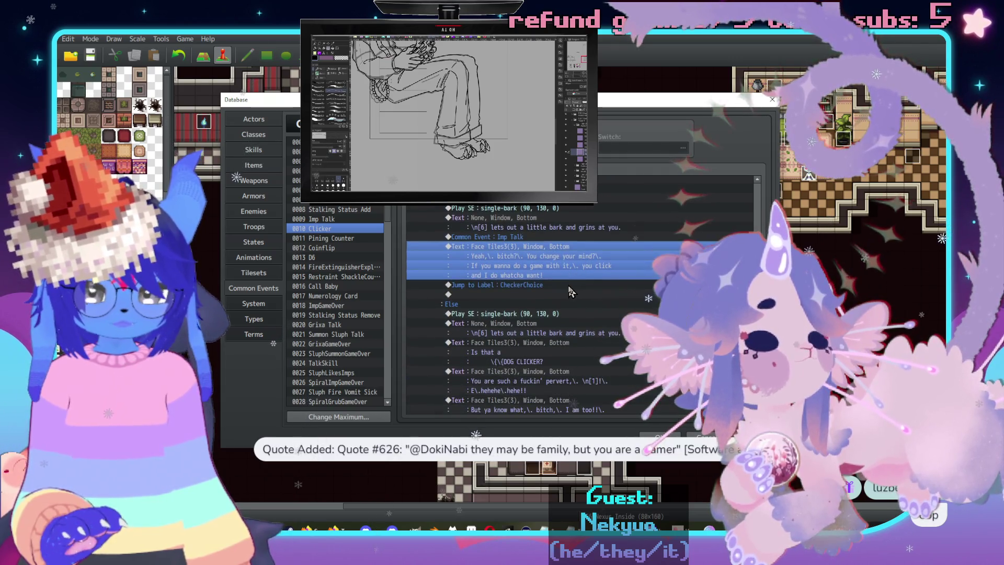
left_click(538, 344)
scroll(601, 314, "down", 3)
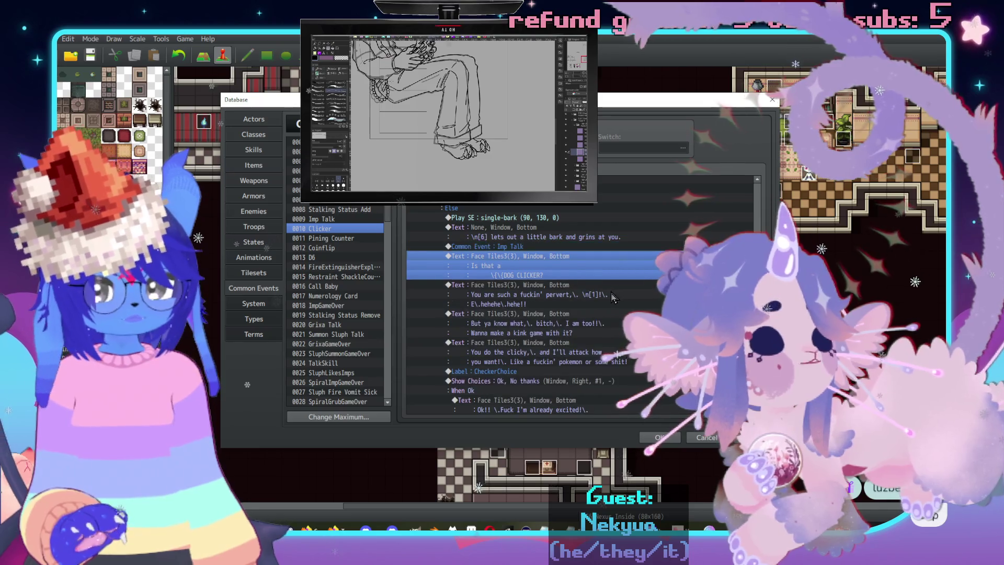
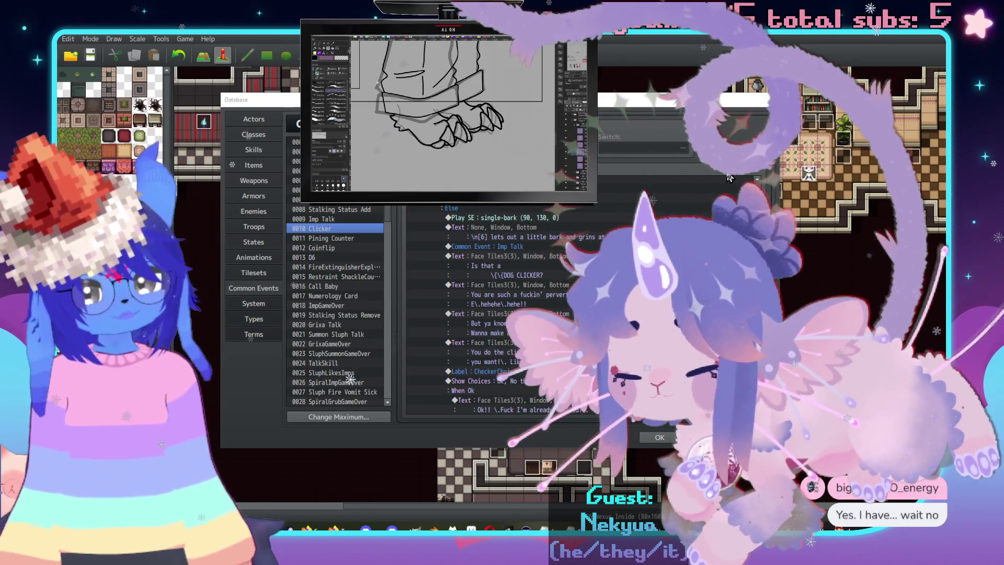
Find and select the empty line after the expectant-look text in the Clicker common event.
scroll(730, 178, "up", 3)
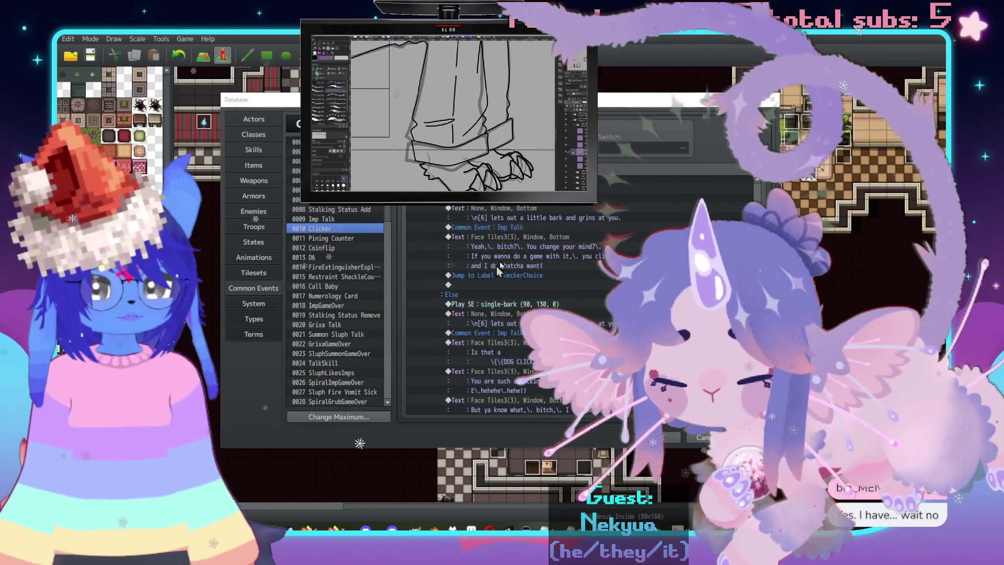
scroll(497, 301, "up", 2)
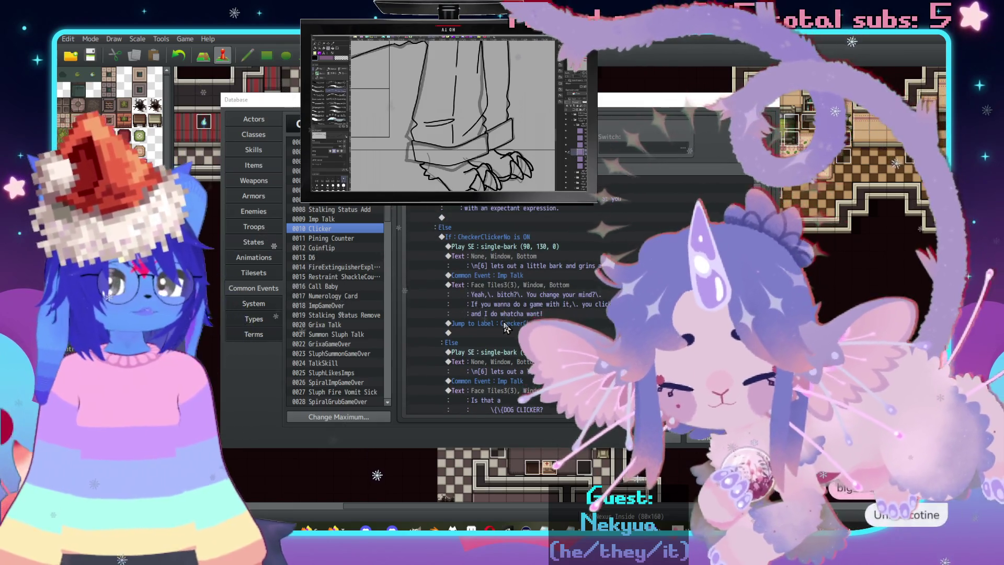
scroll(564, 305, "down", 1)
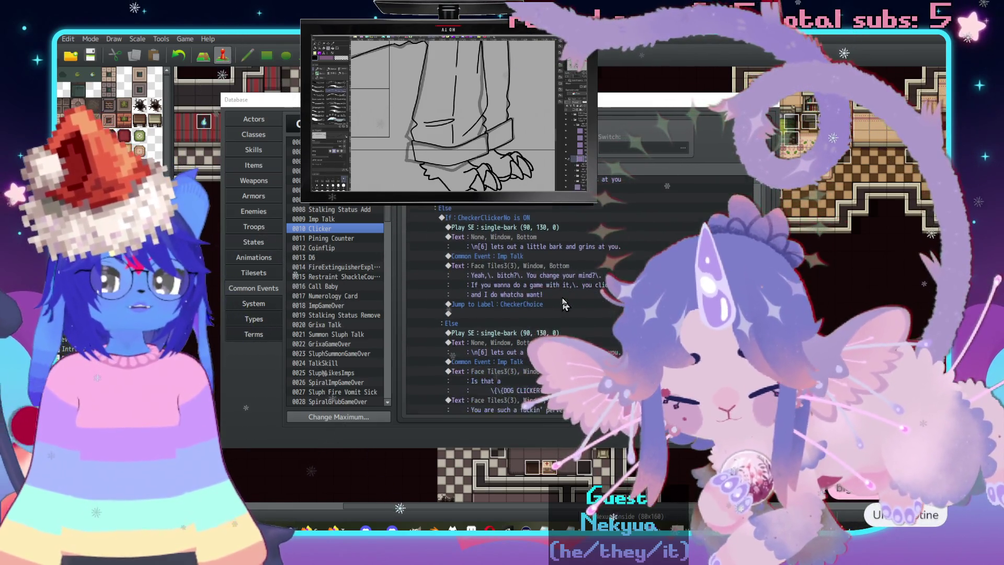
scroll(563, 305, "down", 5)
scroll(502, 308, "down", 6)
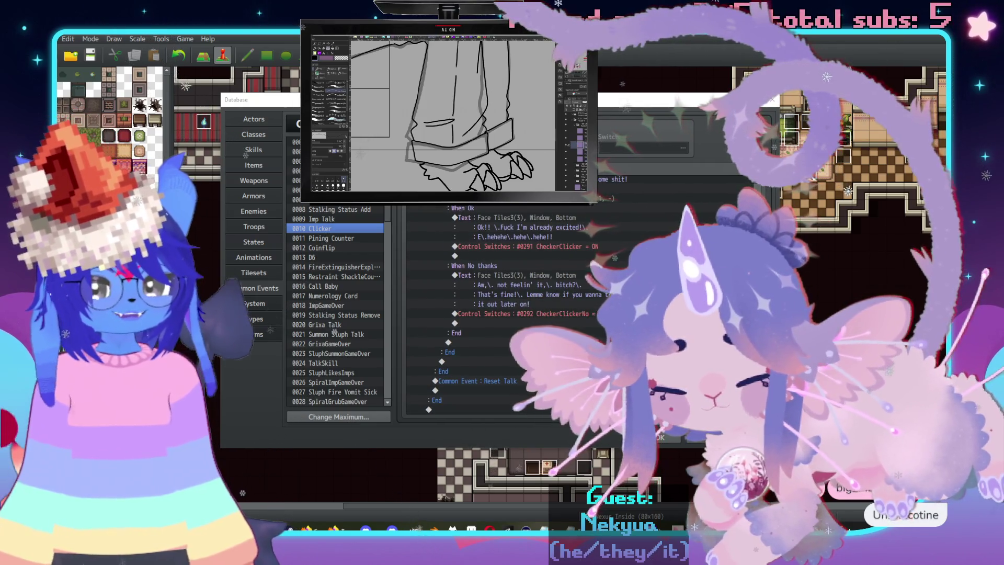
scroll(495, 327, "down", 2)
left_click(494, 324)
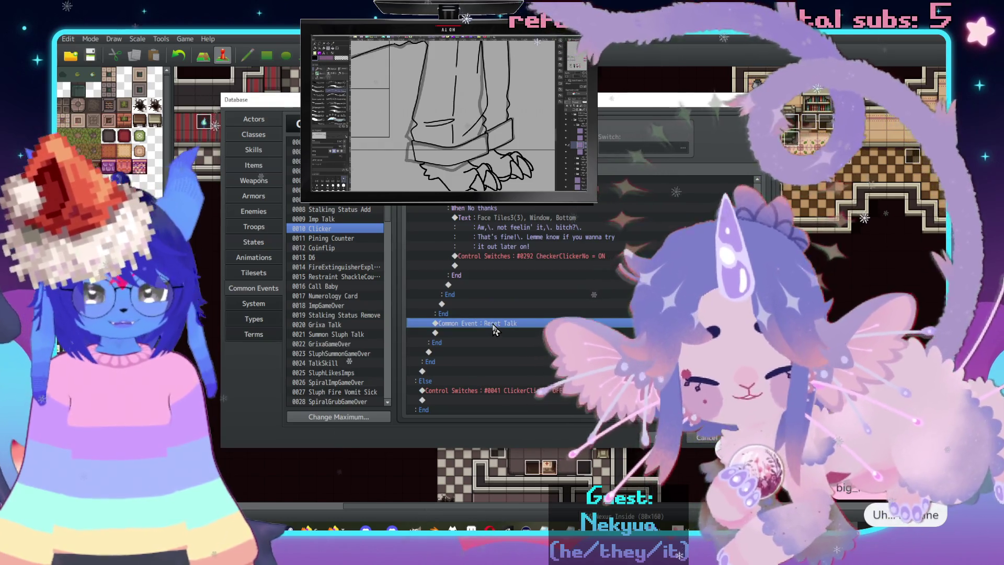
scroll(497, 324, "up", 7)
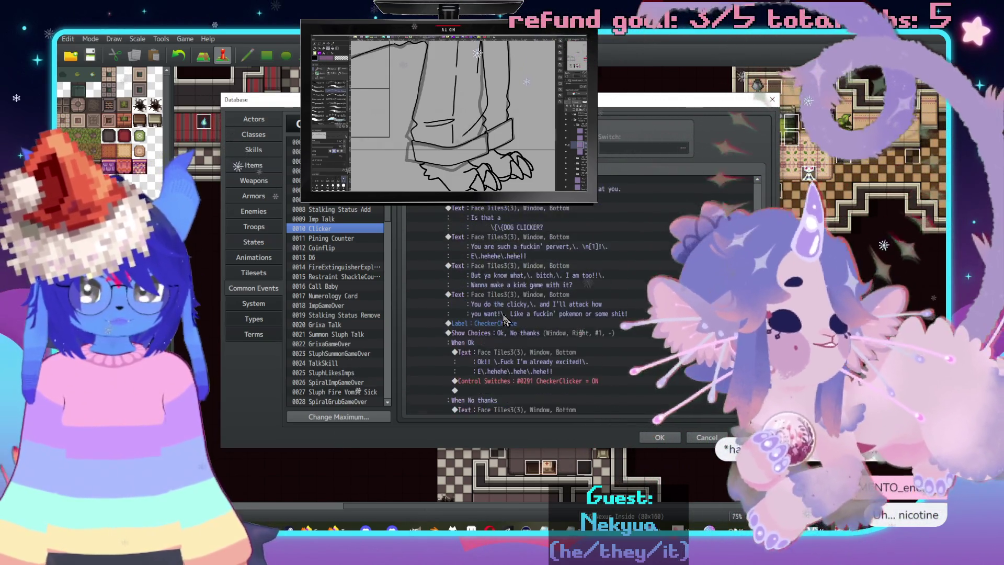
scroll(503, 316, "up", 5)
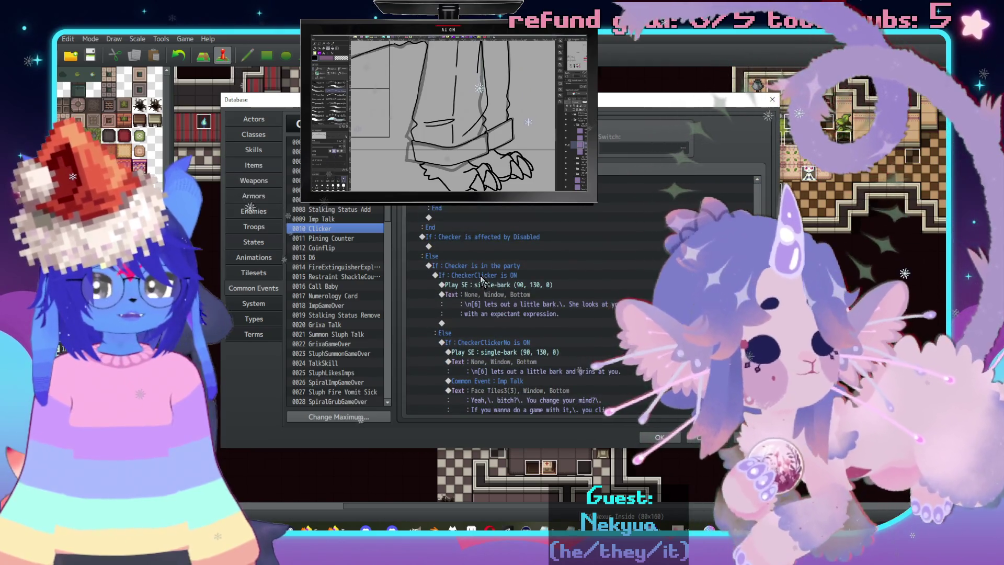
left_click(472, 274)
scroll(478, 288, "down", 7)
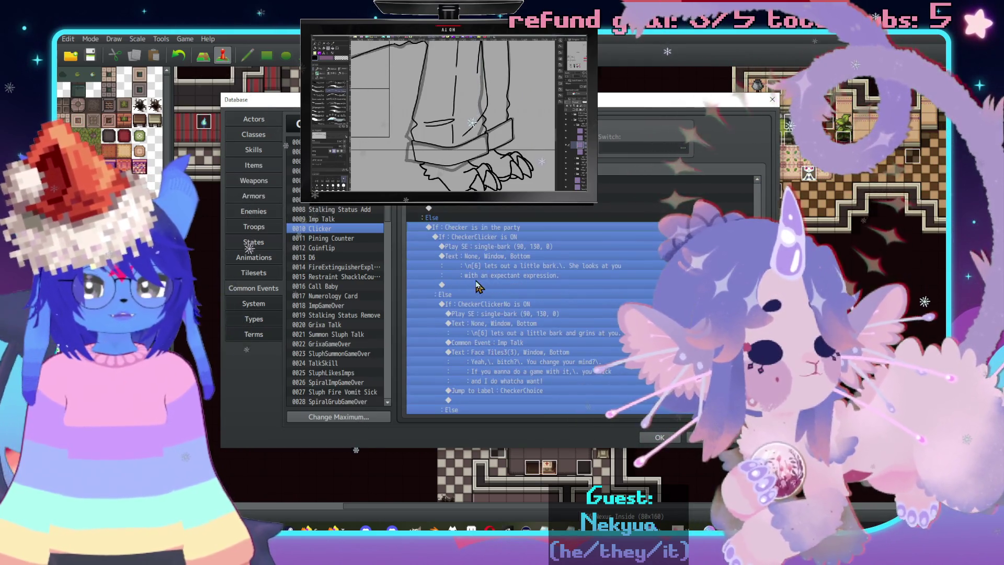
scroll(497, 330, "down", 8)
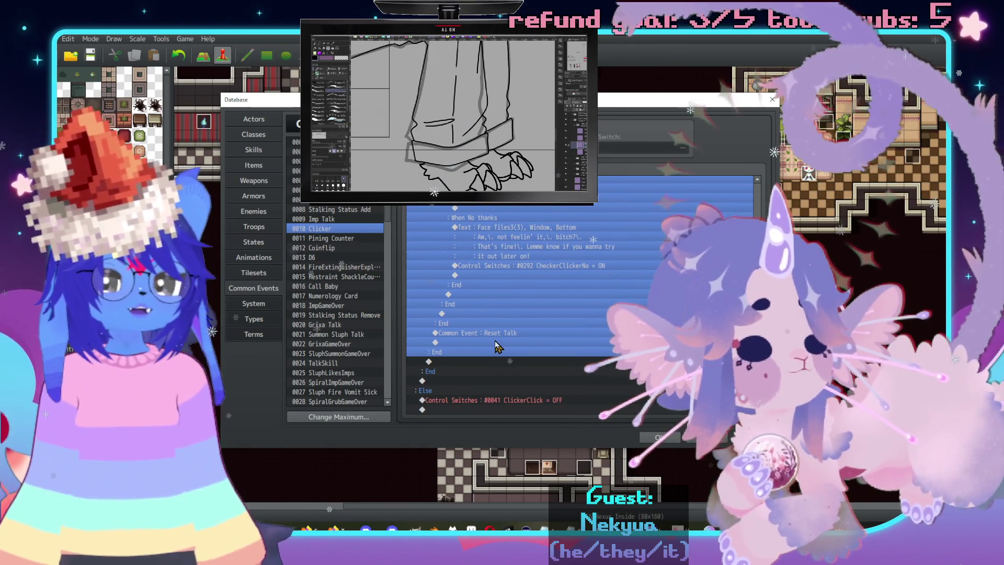
left_click(500, 342)
scroll(499, 345, "up", 6)
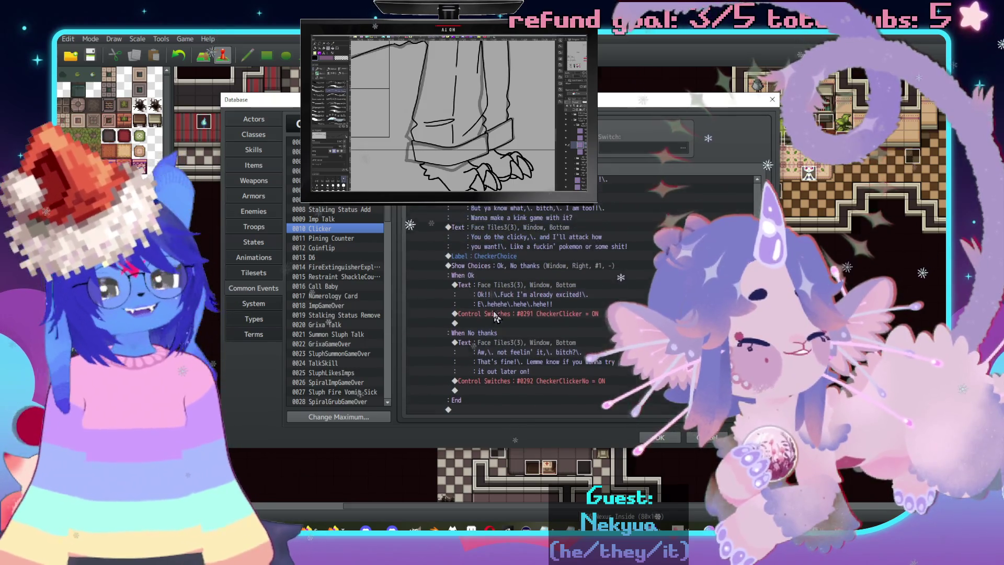
scroll(517, 306, "down", 8)
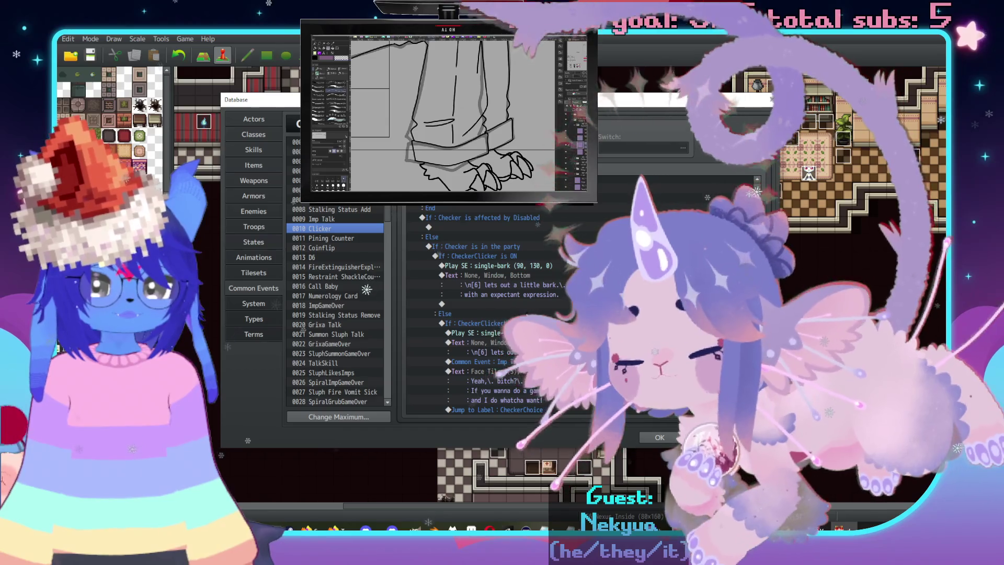
left_click(505, 306)
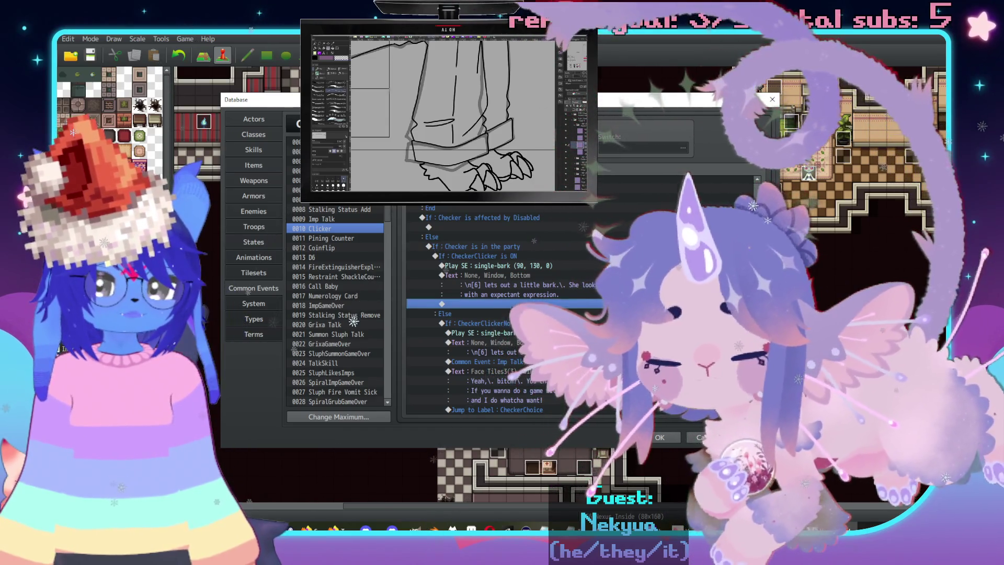
Insert a Show Choices command with the default Yes and No options, then start a command under Yes.
double_click(505, 306)
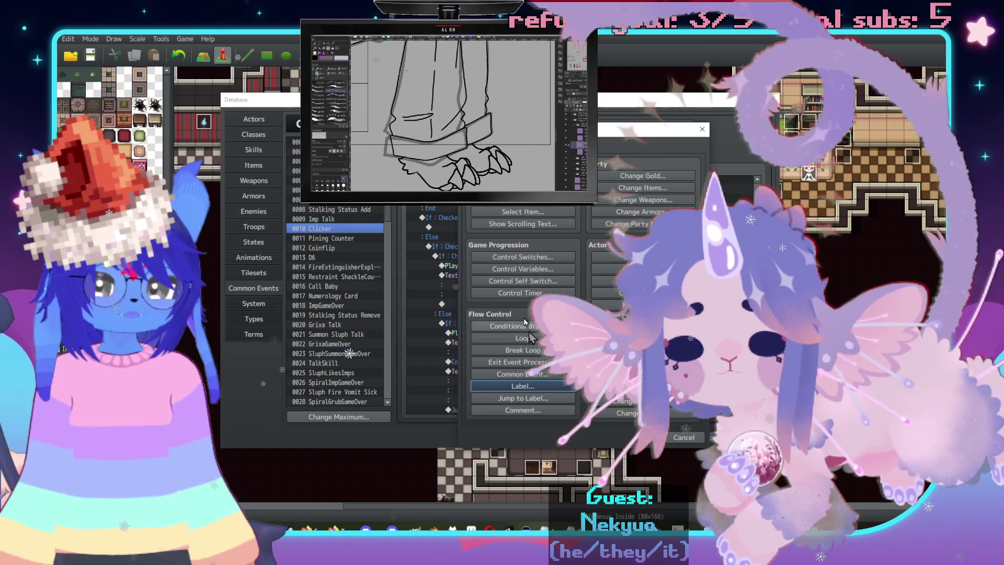
left_click(523, 188)
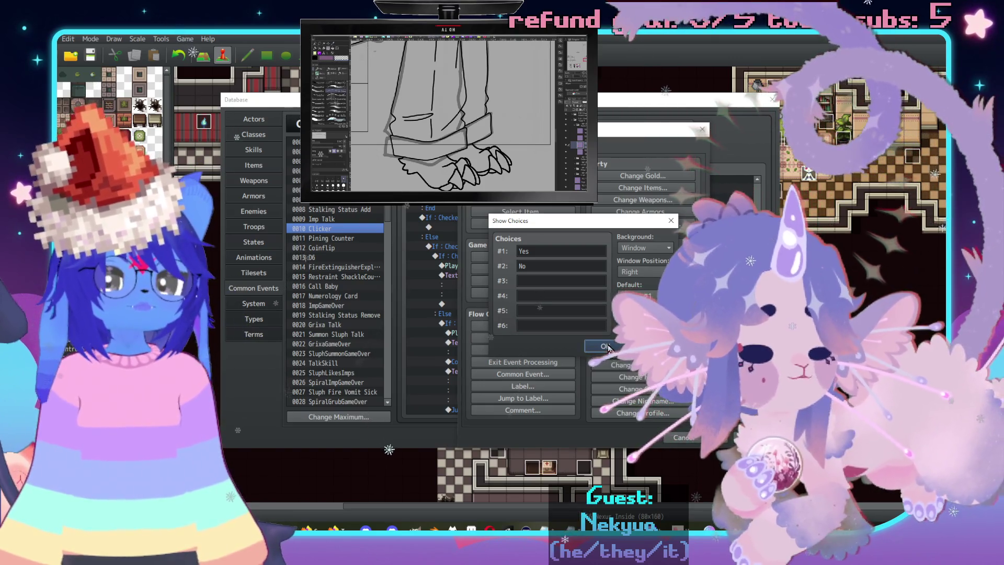
left_click(607, 347)
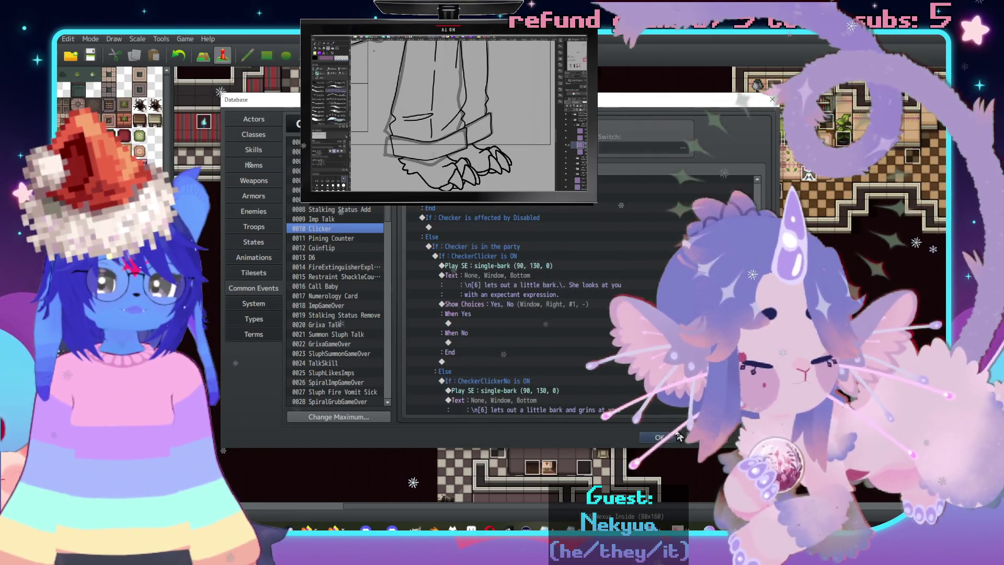
double_click(478, 323)
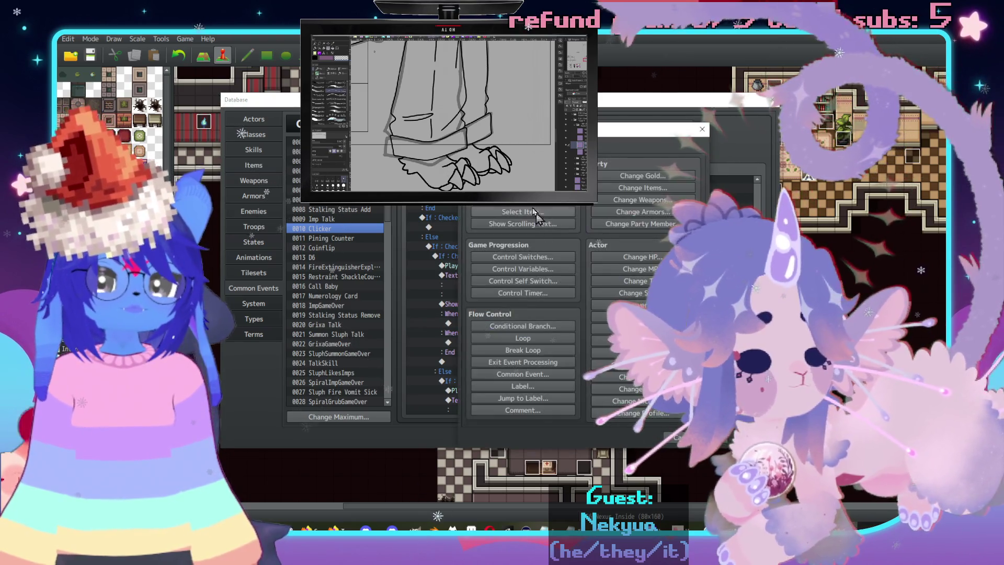
key("ctrl+shift+Tab")
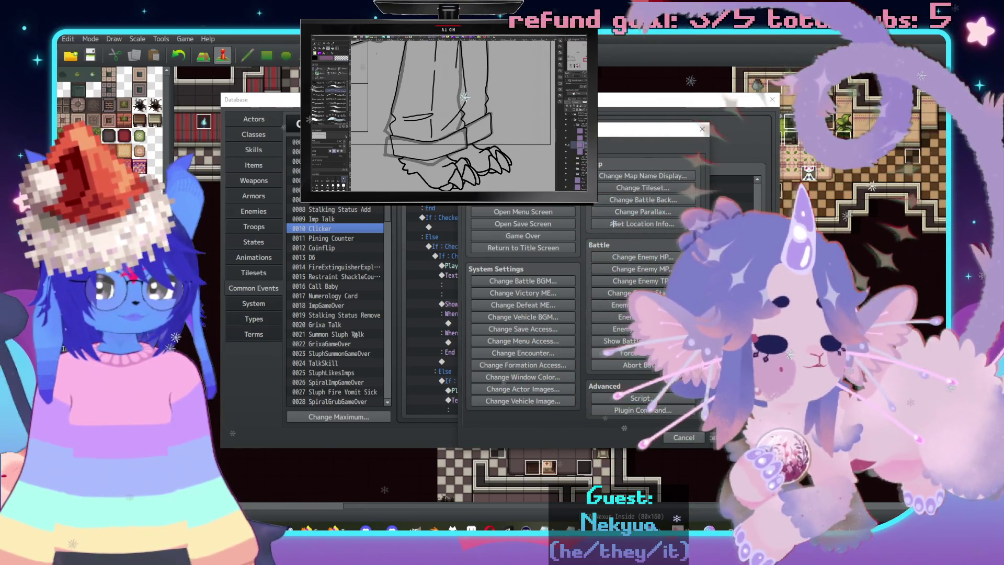
Add a Force Action under Yes with actor 0006 Checker as the subject.
left_click(643, 353)
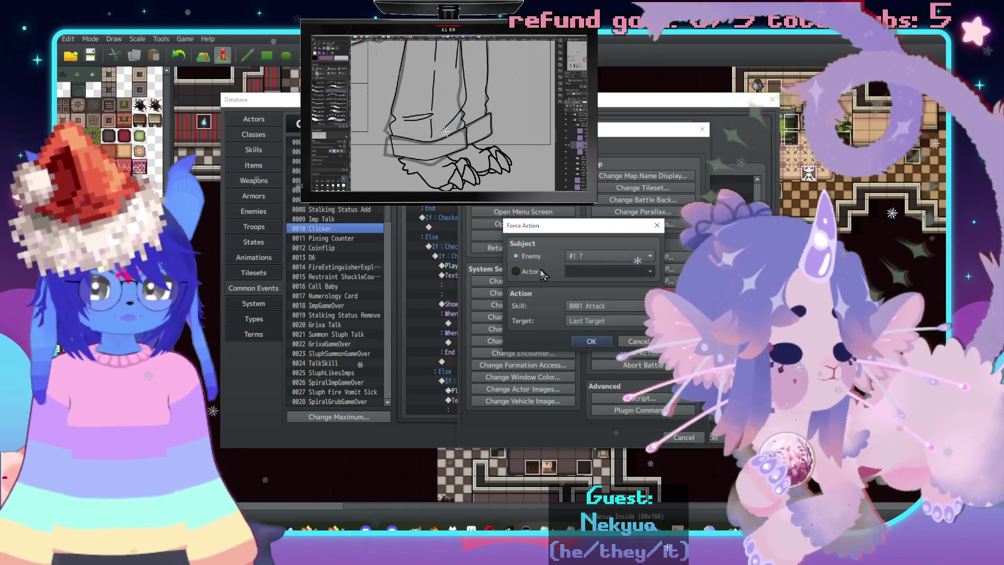
left_click(586, 271)
left_click(581, 338)
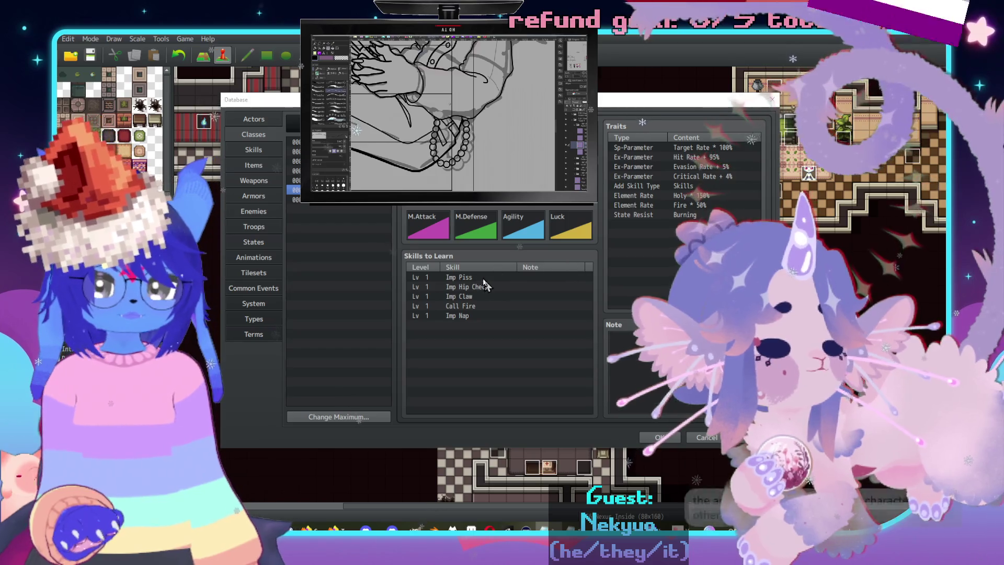
left_click(485, 279)
double_click(469, 283)
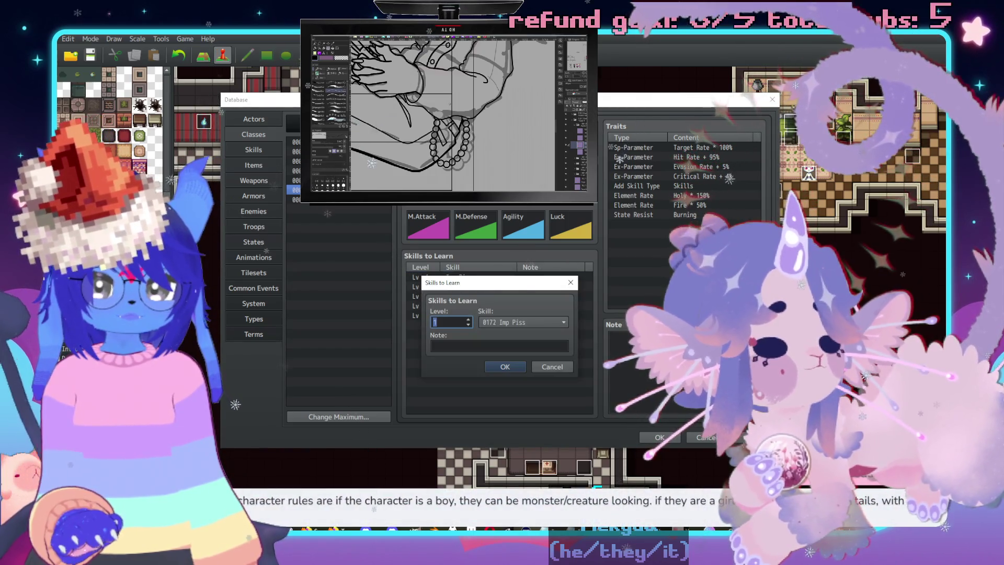
left_click(463, 346)
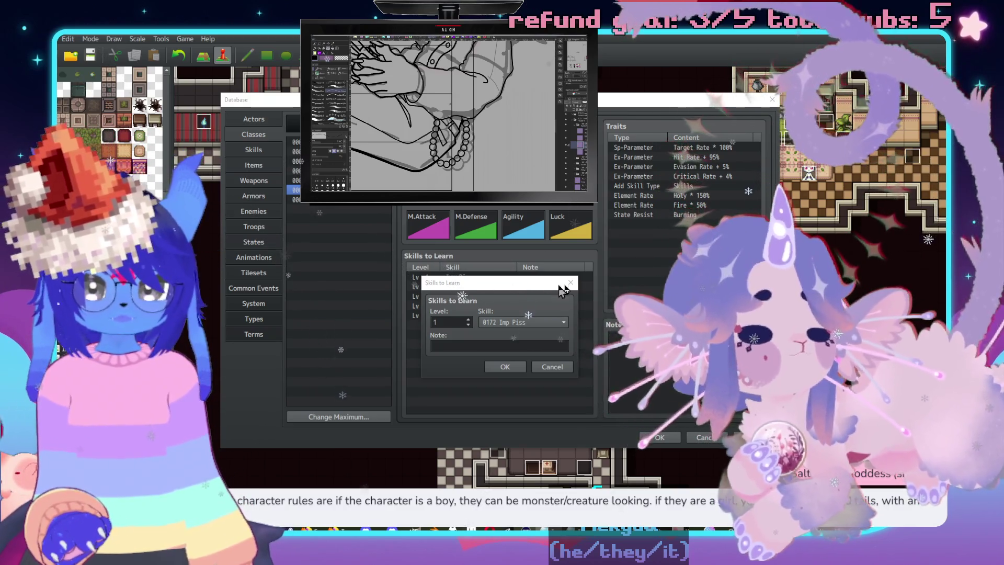
key("Escape")
left_click(480, 287)
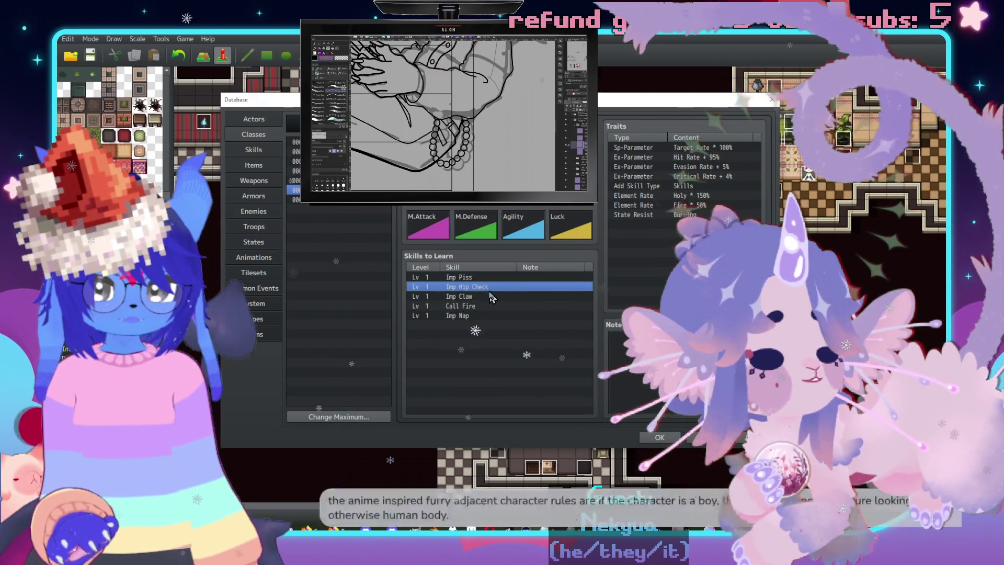
double_click(480, 287)
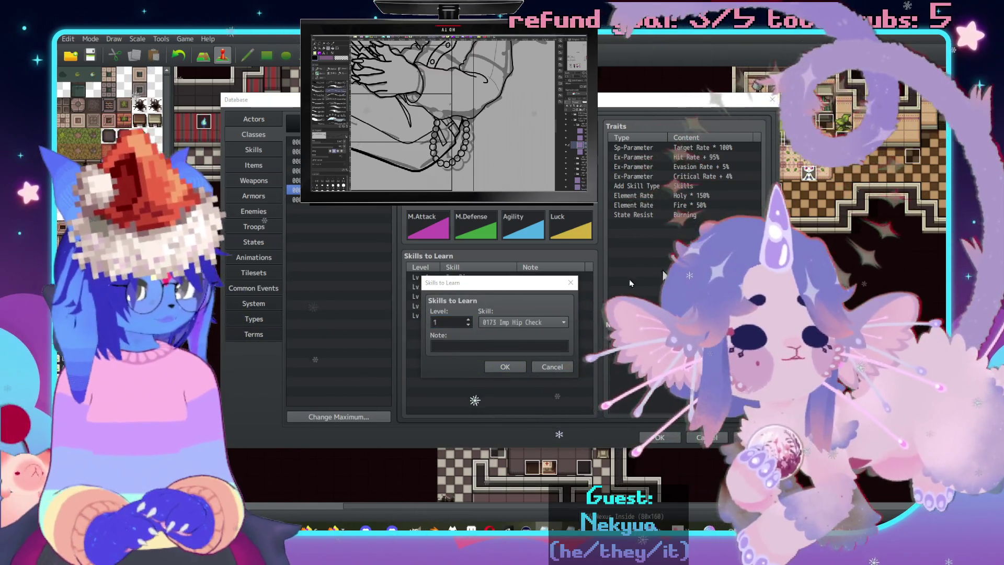
left_click(553, 369)
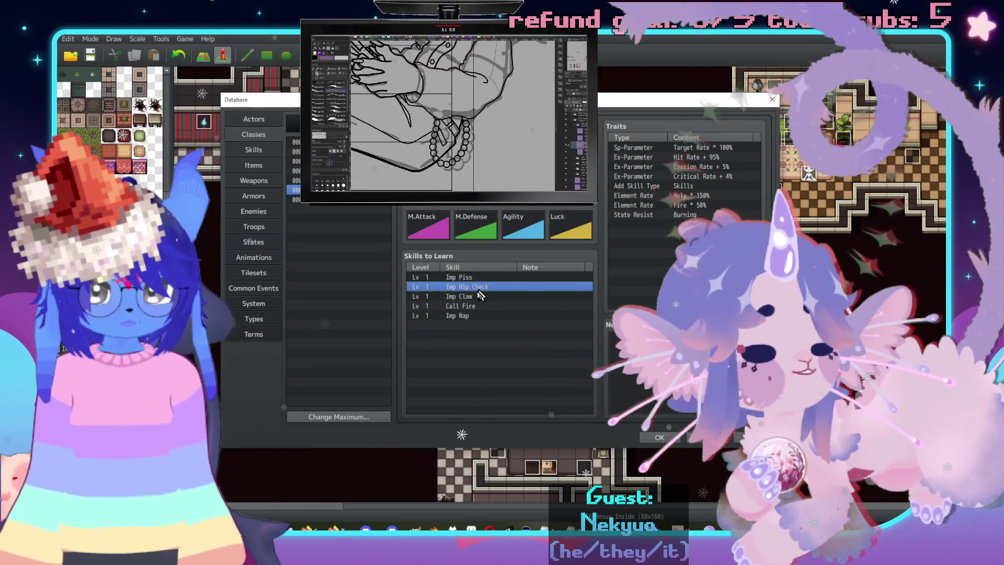
left_click(471, 296)
double_click(470, 296)
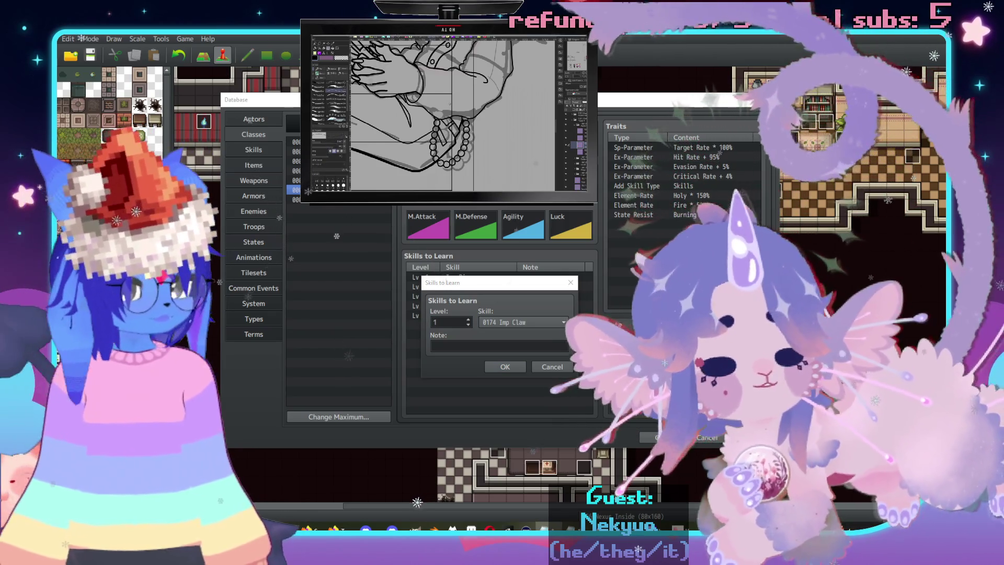
left_click(552, 367)
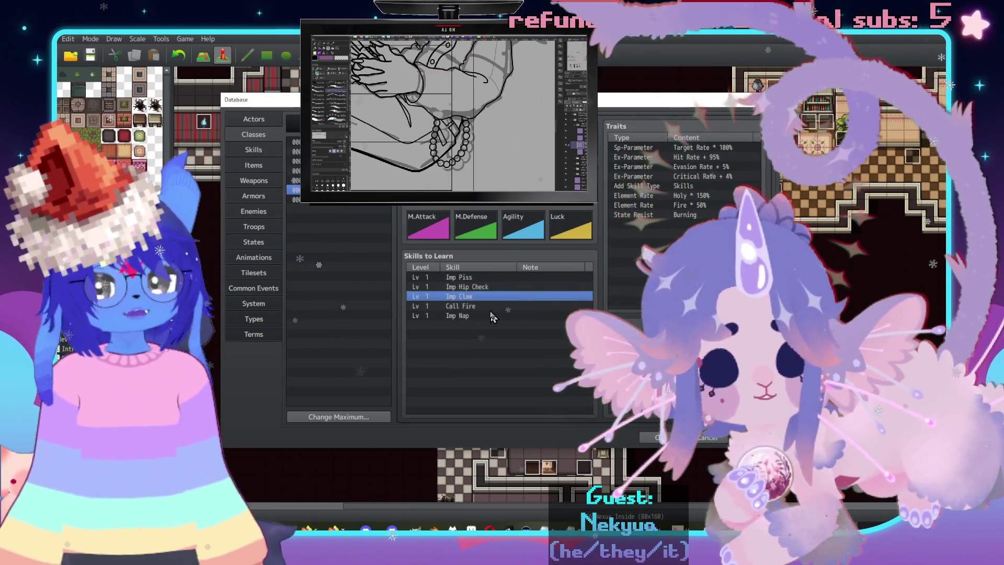
double_click(494, 306)
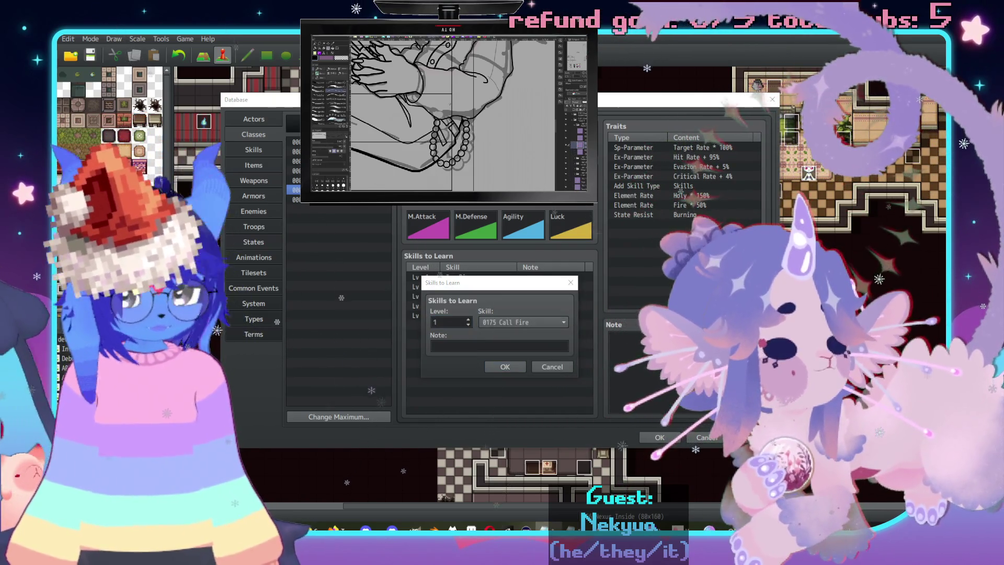
left_click(549, 368)
left_click(464, 317)
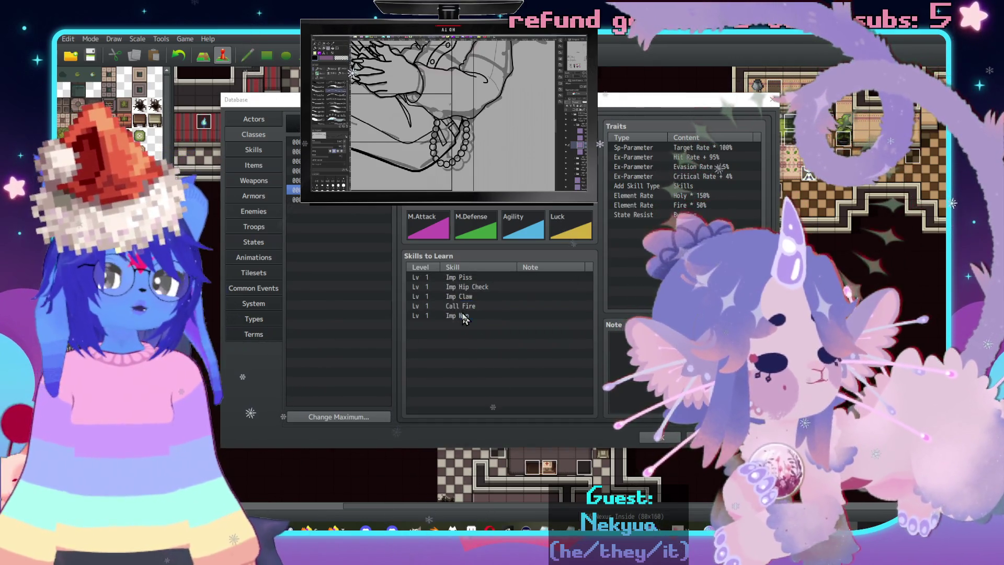
double_click(464, 317)
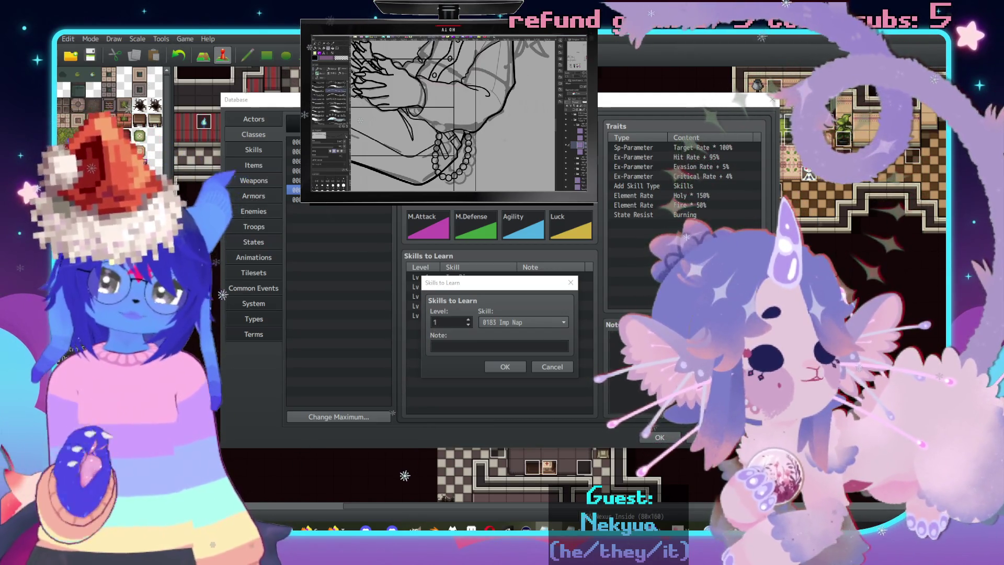
left_click(505, 367)
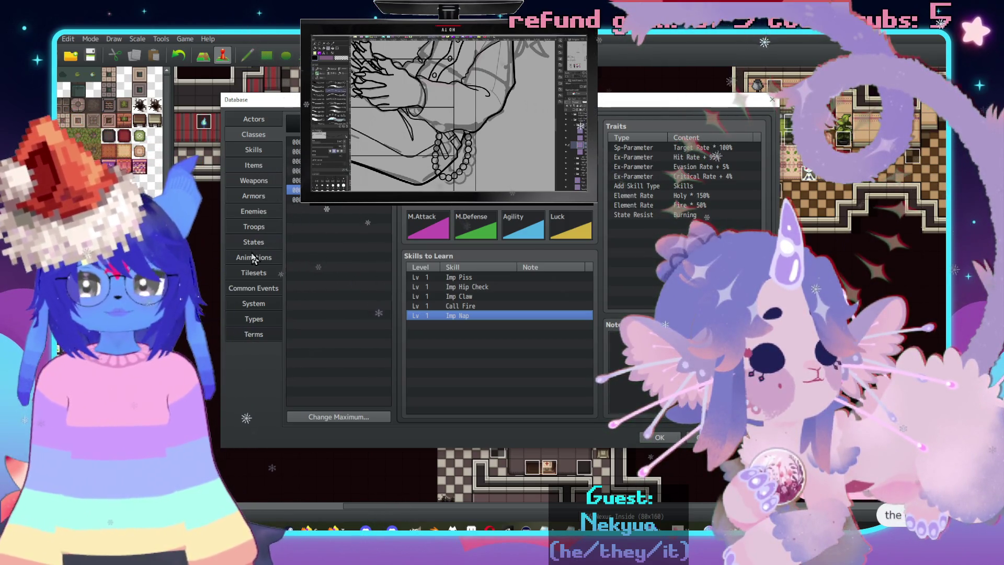
Return to Common Events and scroll the Clicker event down to the Checker section.
left_click(260, 289)
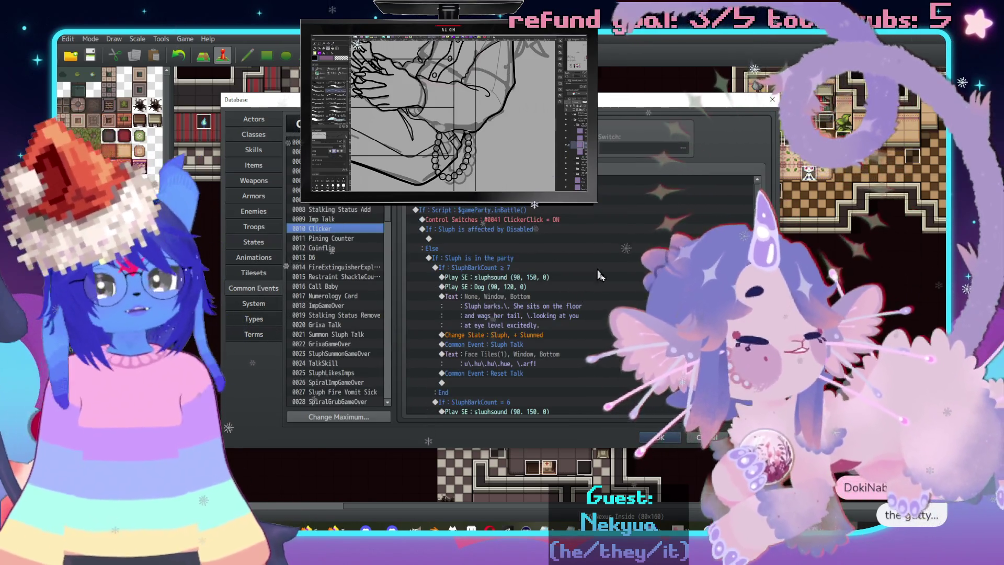
left_click(502, 230)
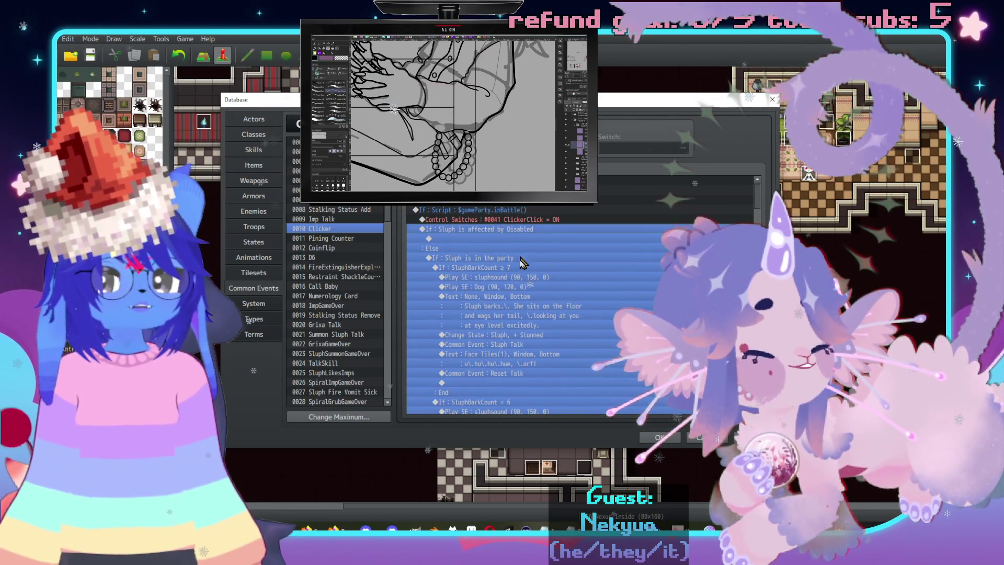
scroll(522, 262, "down", 9)
scroll(518, 308, "down", 14)
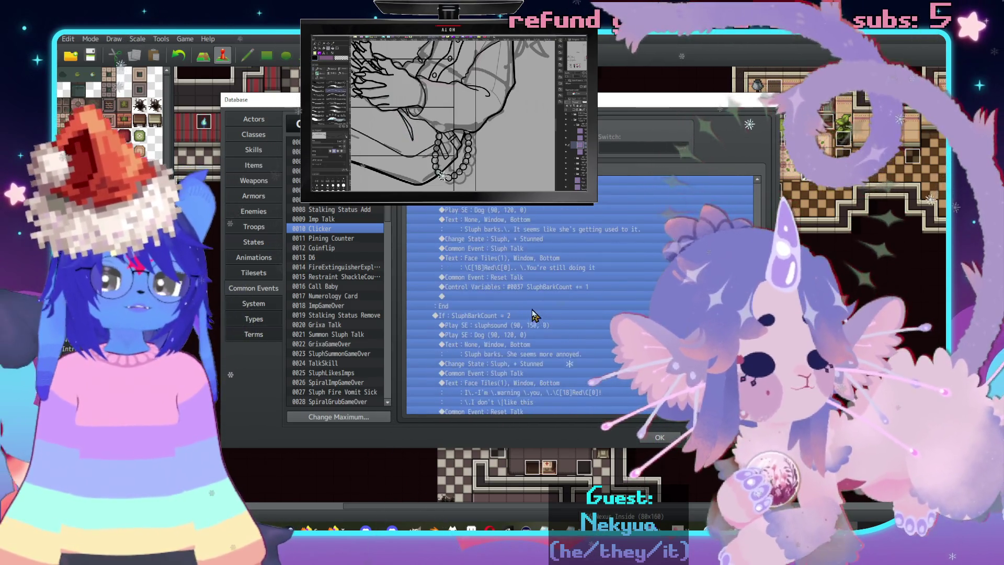
scroll(532, 315, "down", 12)
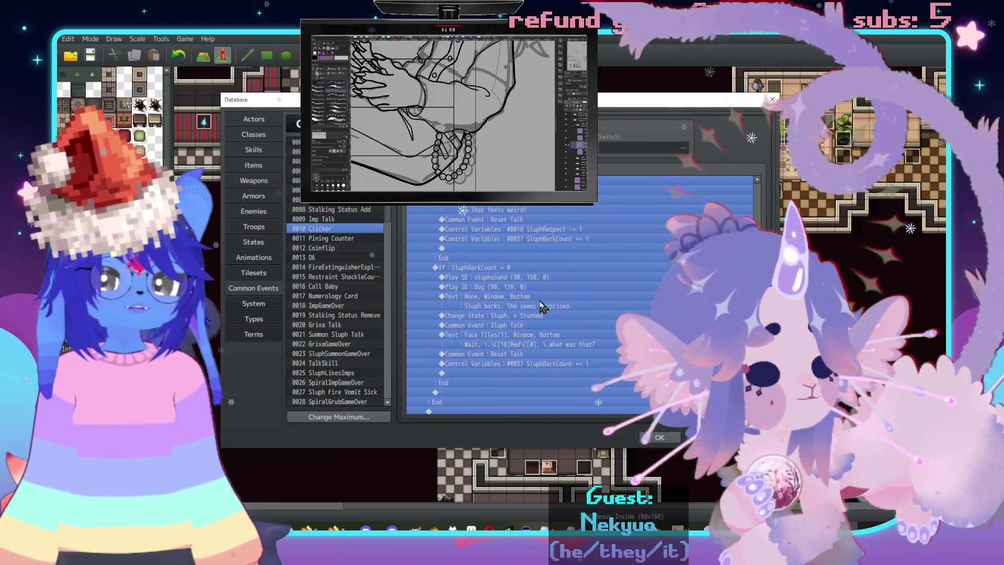
scroll(539, 303, "down", 5)
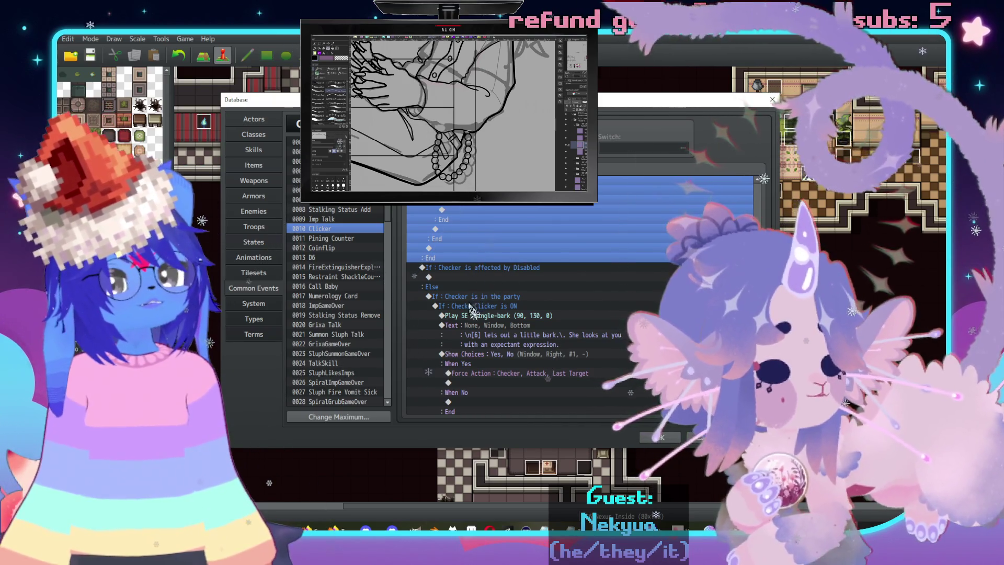
scroll(451, 304, "down", 2)
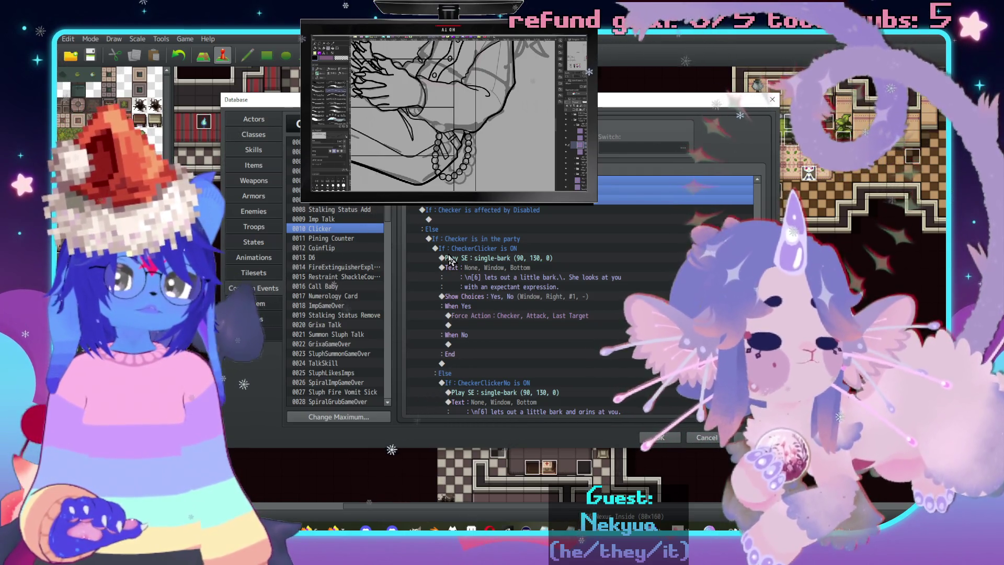
scroll(550, 317, "down", 1)
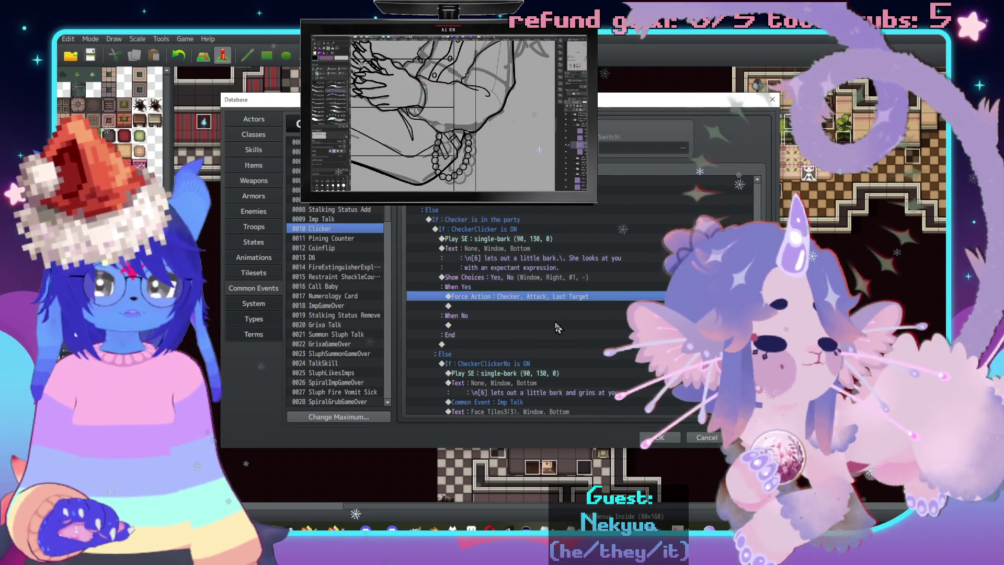
Check Checker's Force Action unchanged, then open its Yes/No choices and start typing 'Hip c'.
double_click(515, 299)
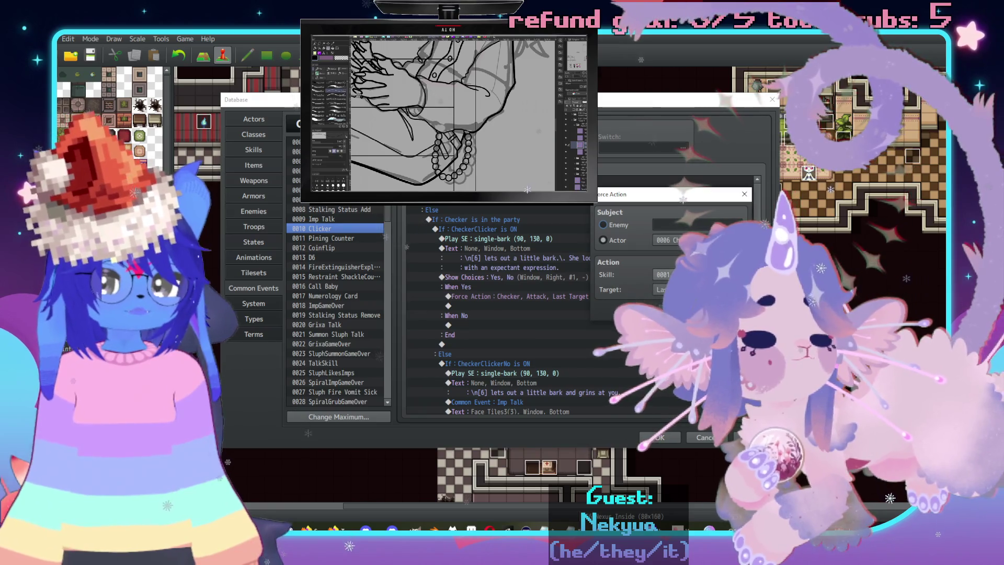
key("Escape")
double_click(565, 277)
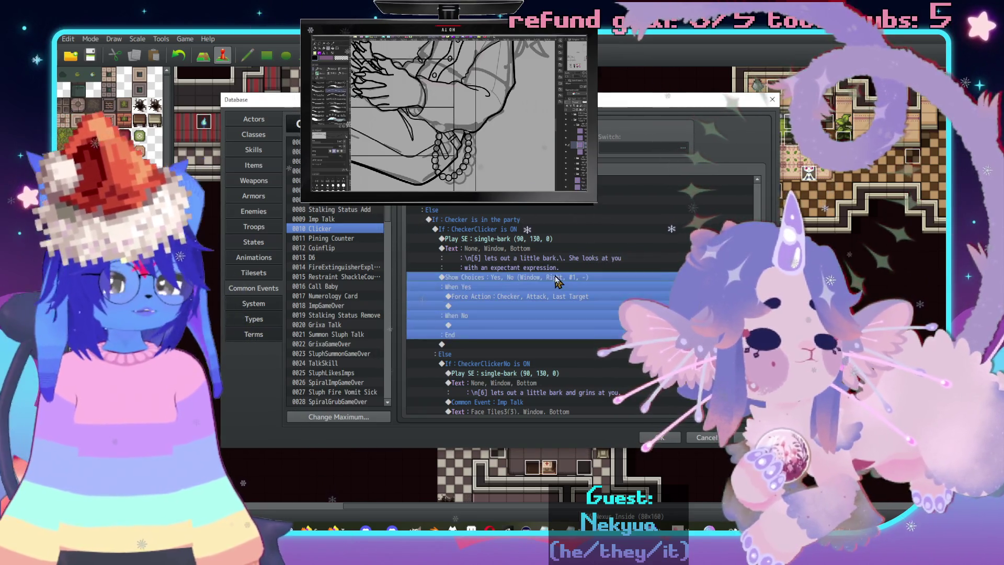
type("Hip check")
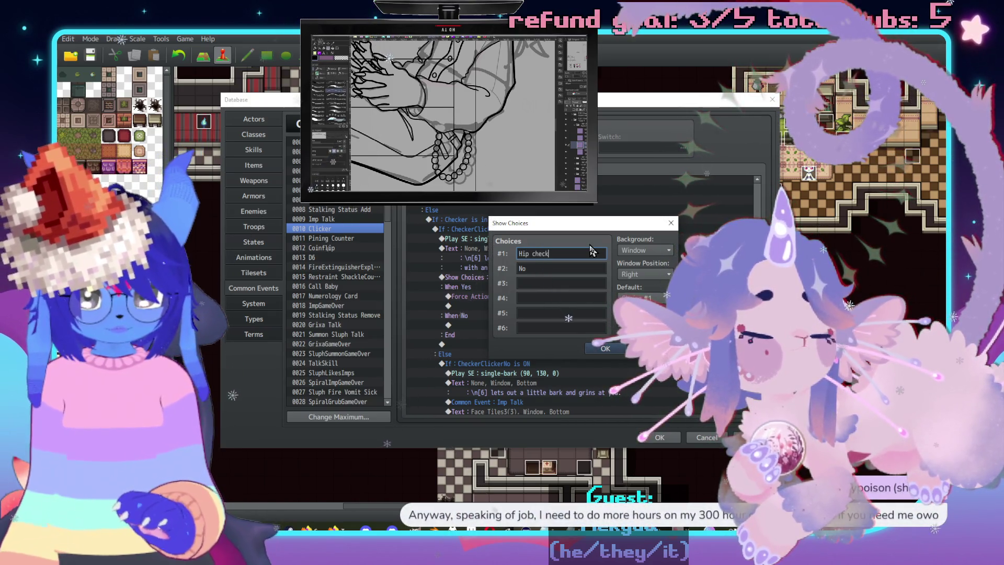
Fill the remaining choices with Claw, Call fire, Piss, Take a nap and Nevermind.
key("Tab")
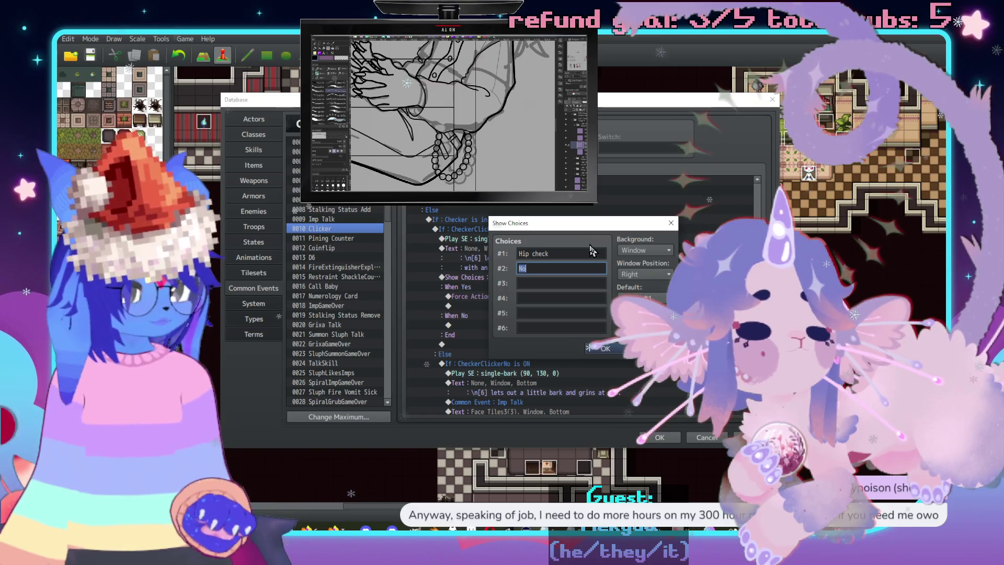
type("law")
key("Tab")
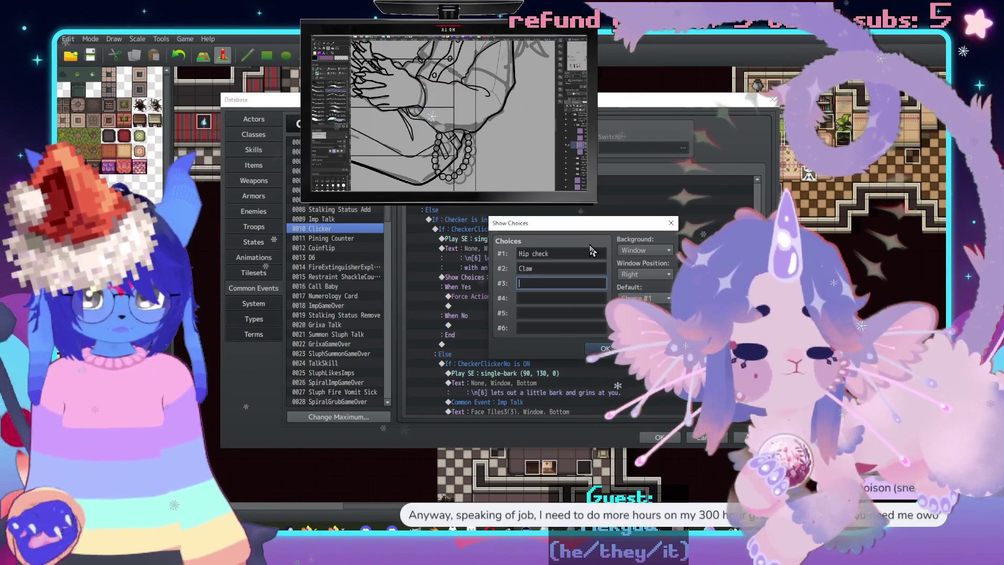
type("Call")
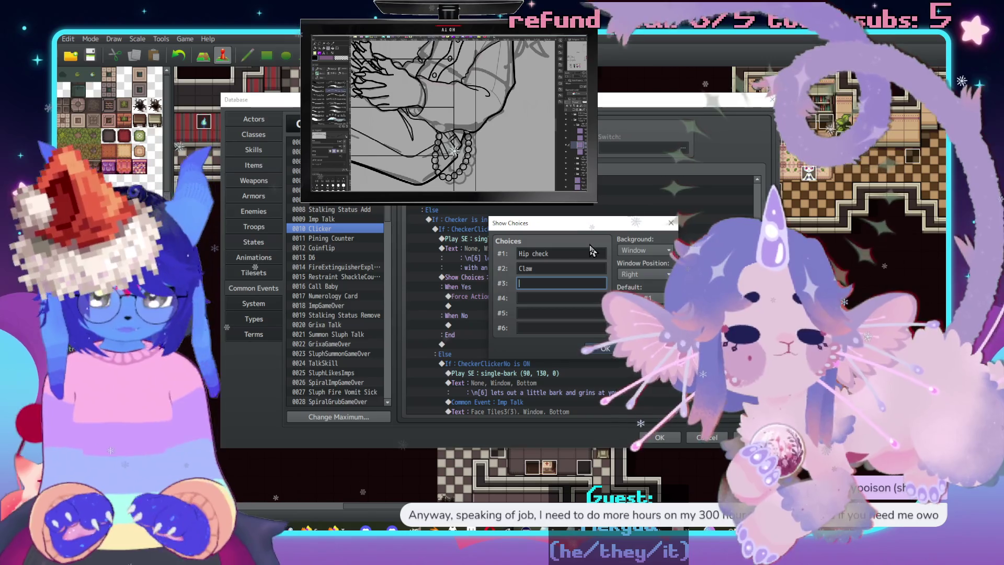
type(" fire")
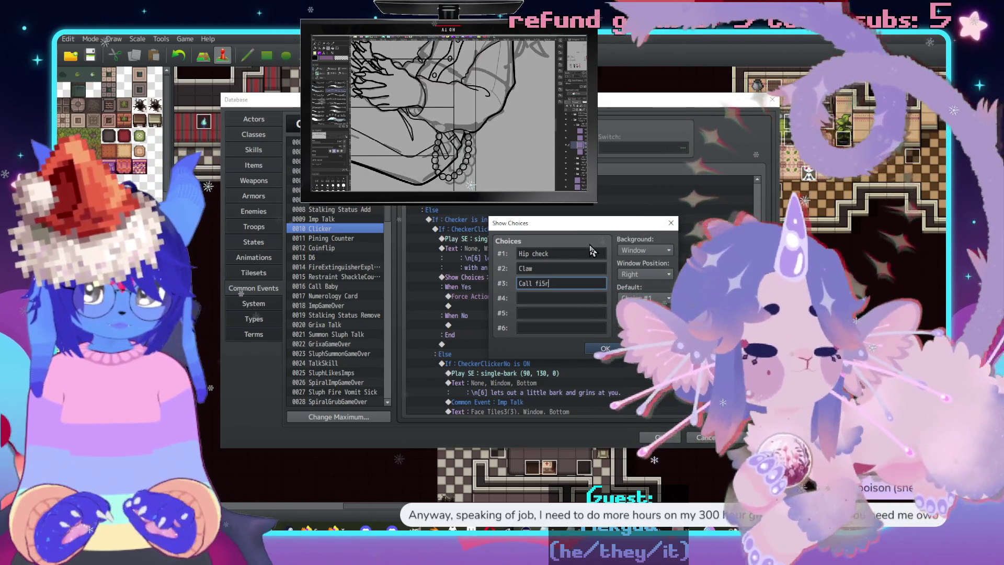
key("Tab")
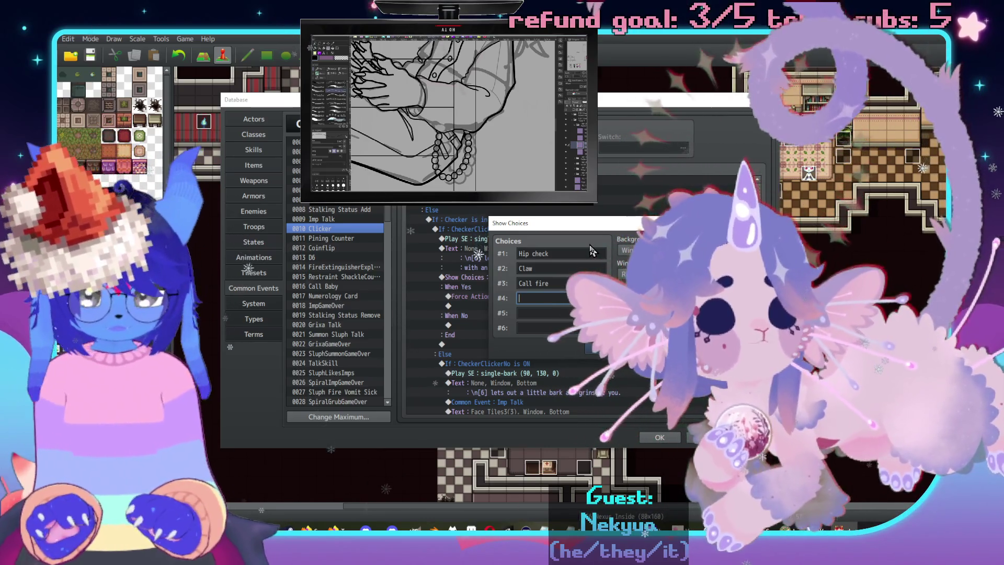
type("Piss")
key("Tab")
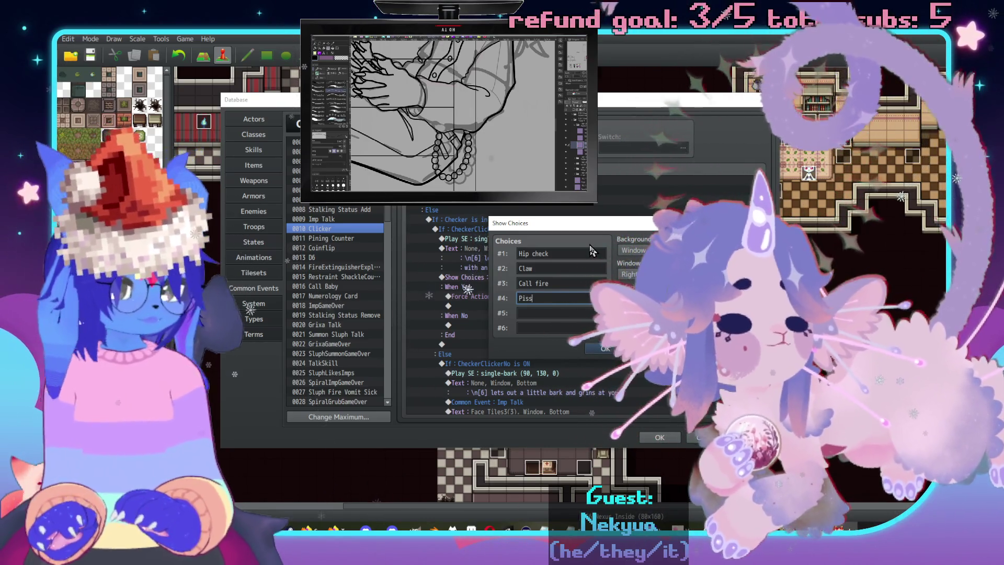
type("Take a nap")
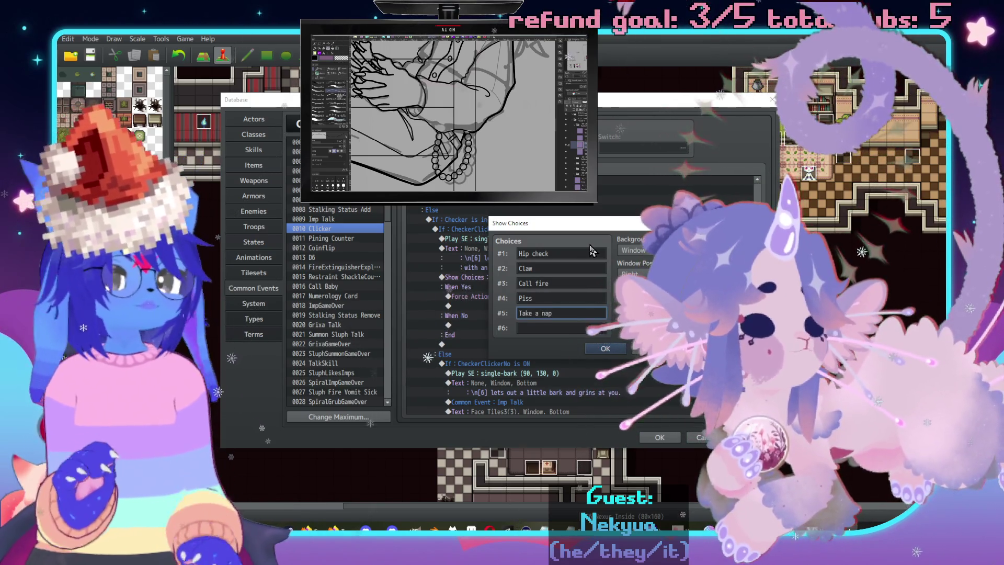
left_click(561, 331)
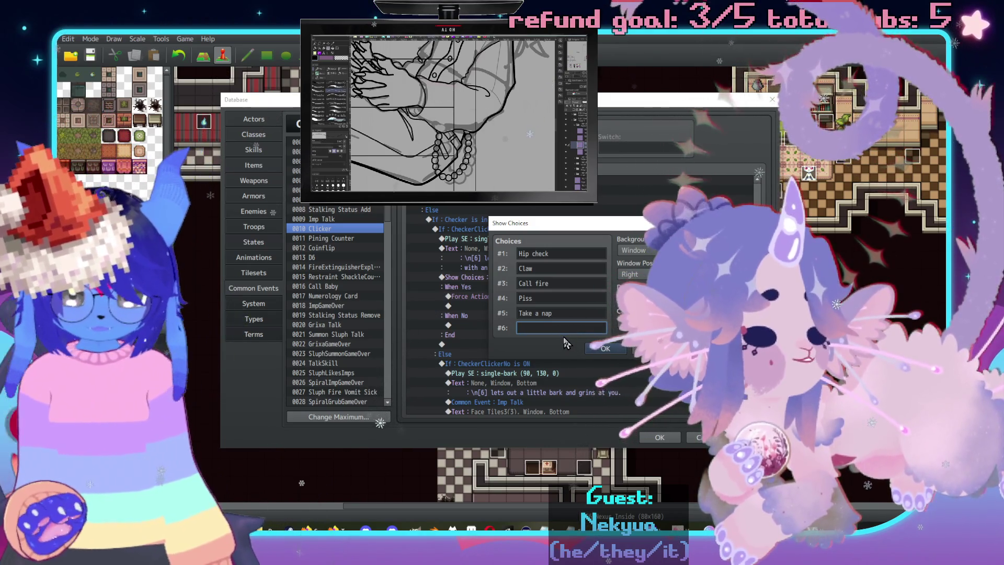
type("Nevermind")
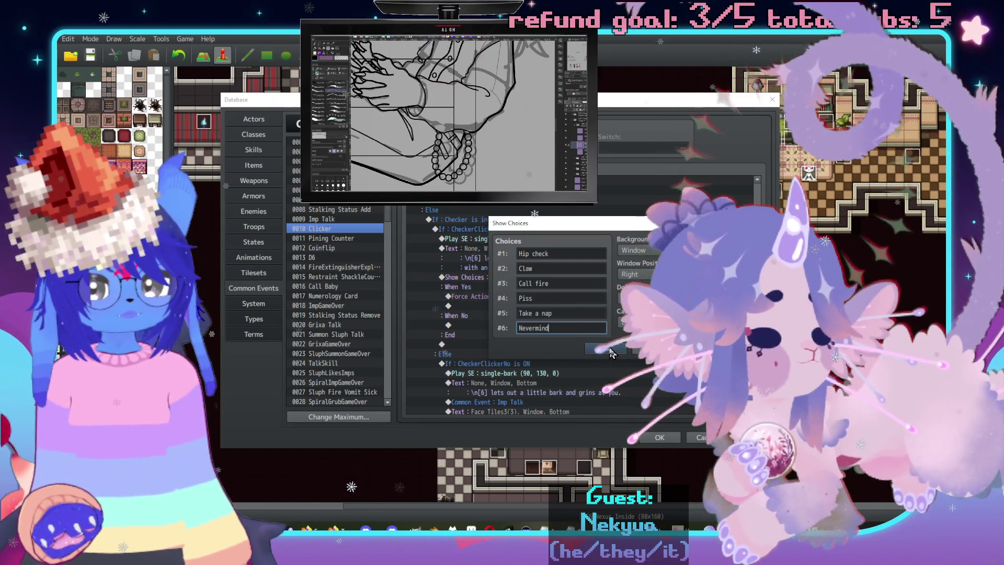
Correct the choices to Claw first, Hip Check second, and capitalise Call Fire and Take a Nap.
double_click(547, 267)
key("BackSpace")
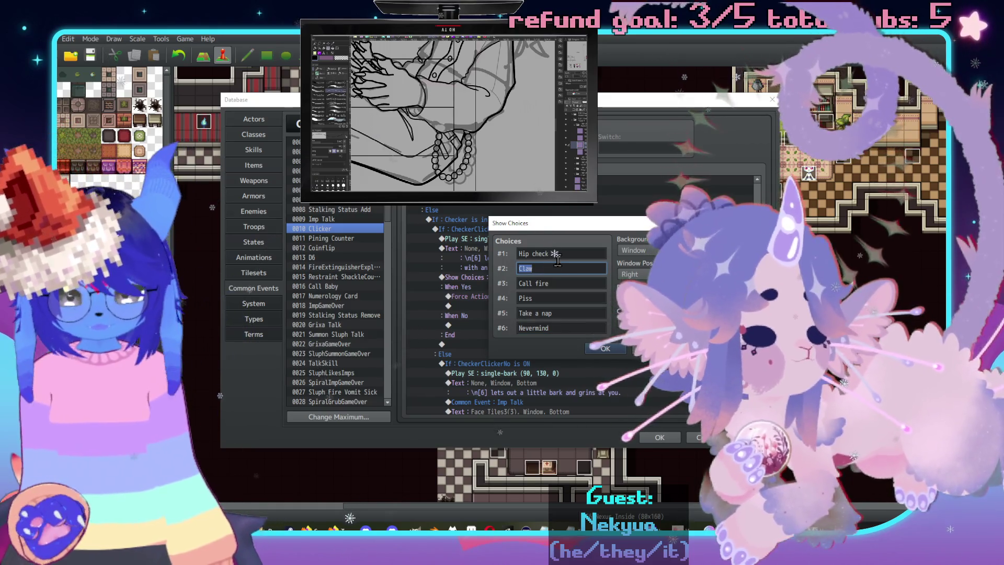
type("Hip Check")
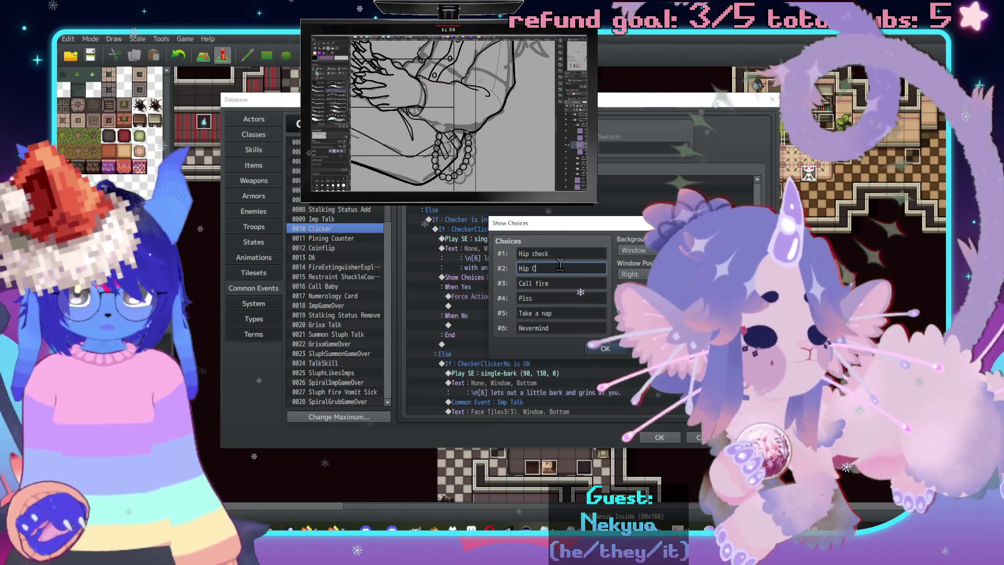
double_click(559, 254)
type("Claw")
double_click(573, 283)
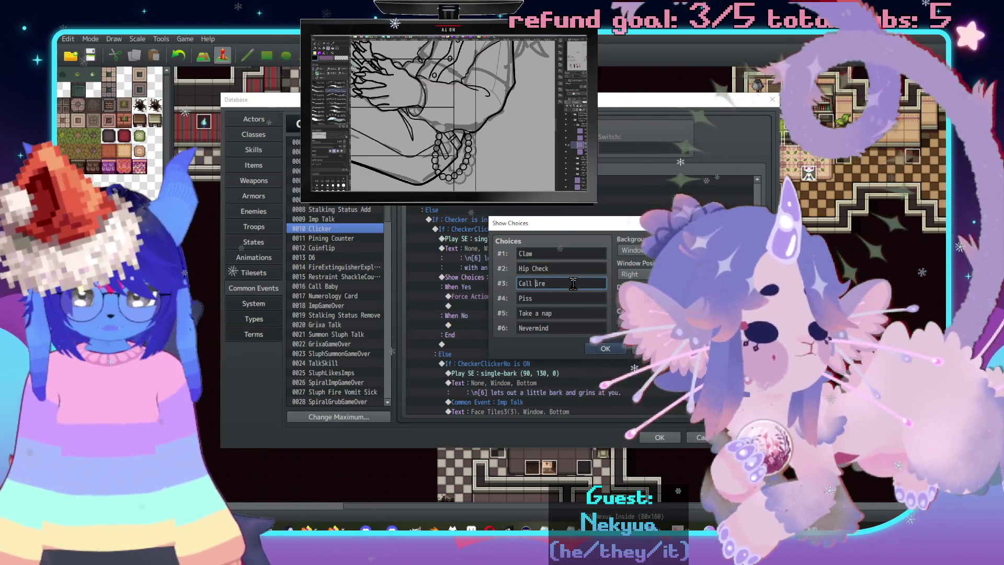
key("BackSpace")
type("F")
double_click(580, 313)
key("End")
key("Left")
key("Left")
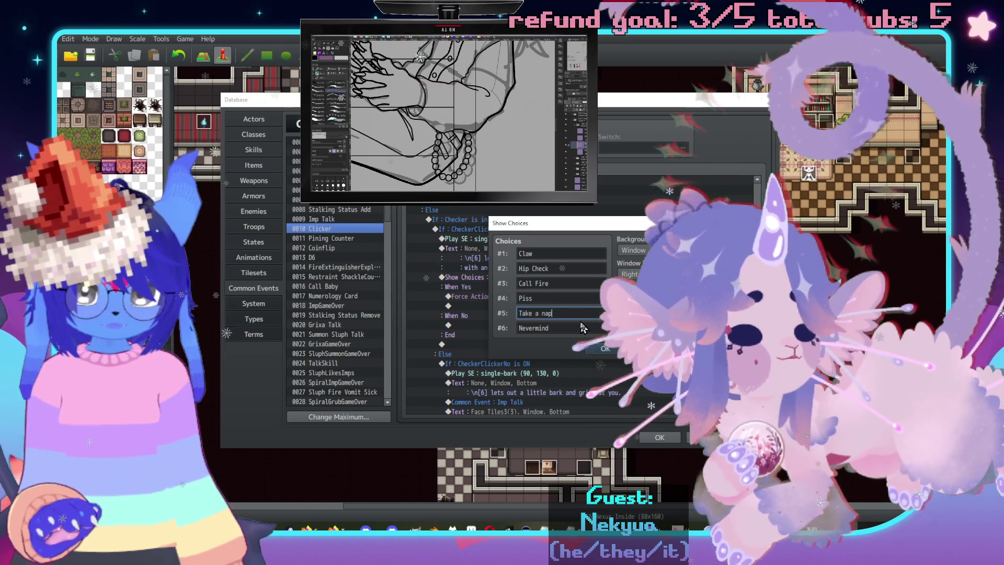
key("BackSpace")
type("N")
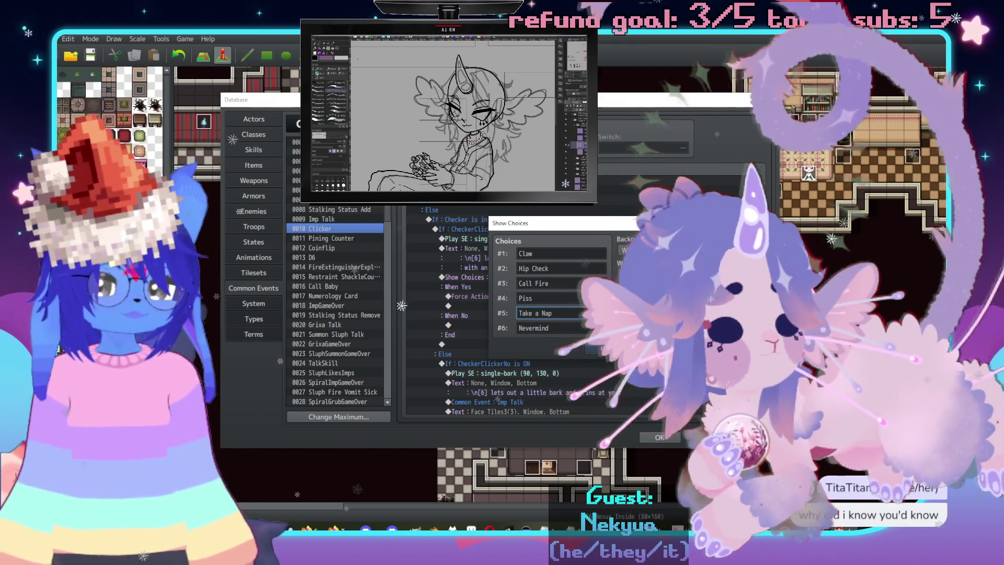
Confirm the six choices so the prompt branches on Claw through Nevermind.
left_click(605, 349)
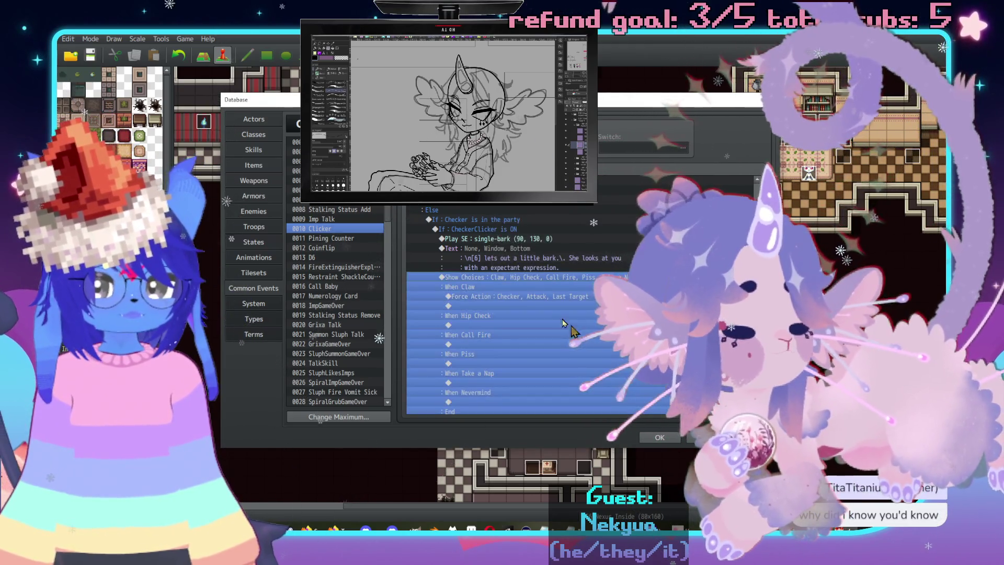
scroll(534, 295, "down", 2)
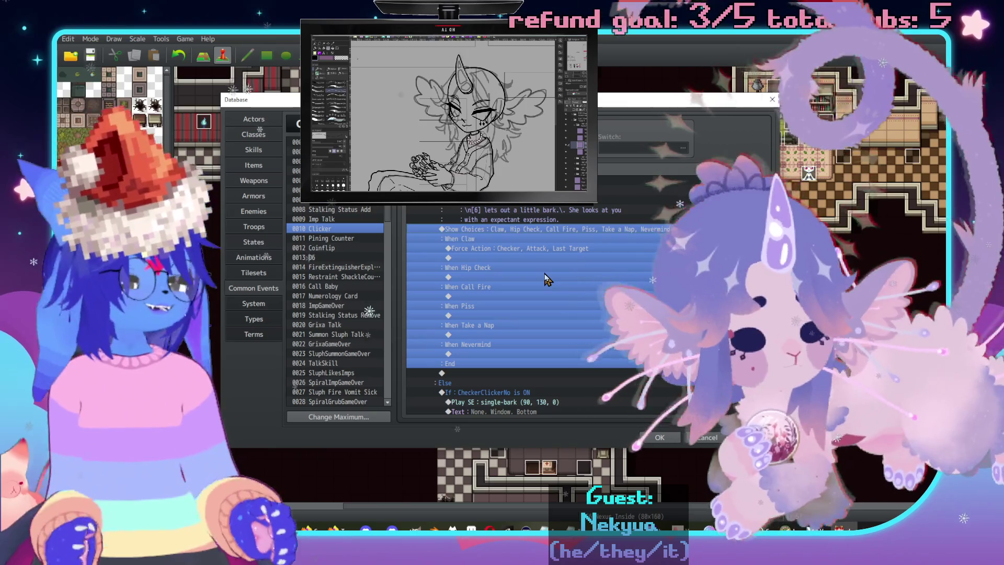
left_click(503, 259)
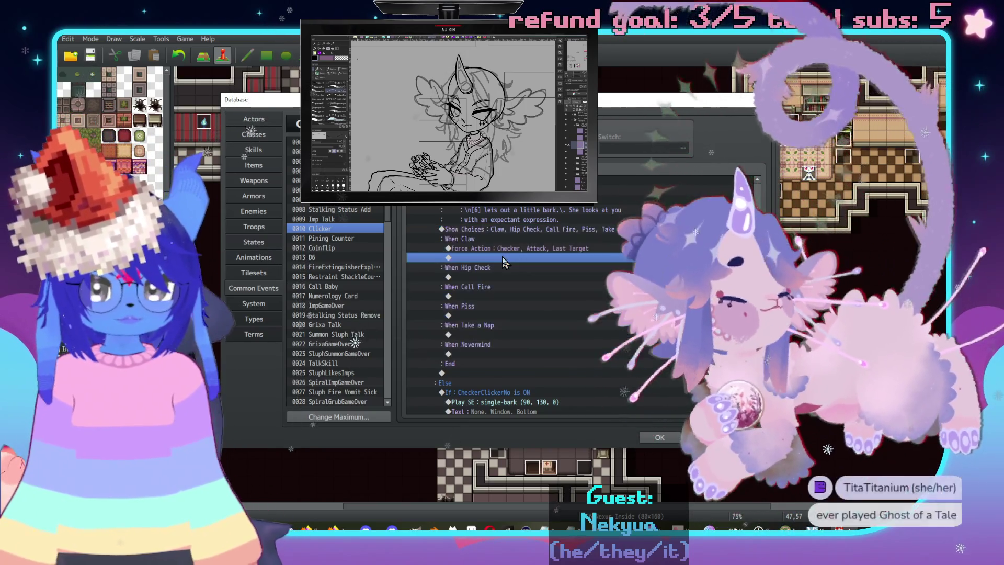
Change the When Claw Force Action's skill to 0174 Imp Claw on the last target.
double_click(520, 248)
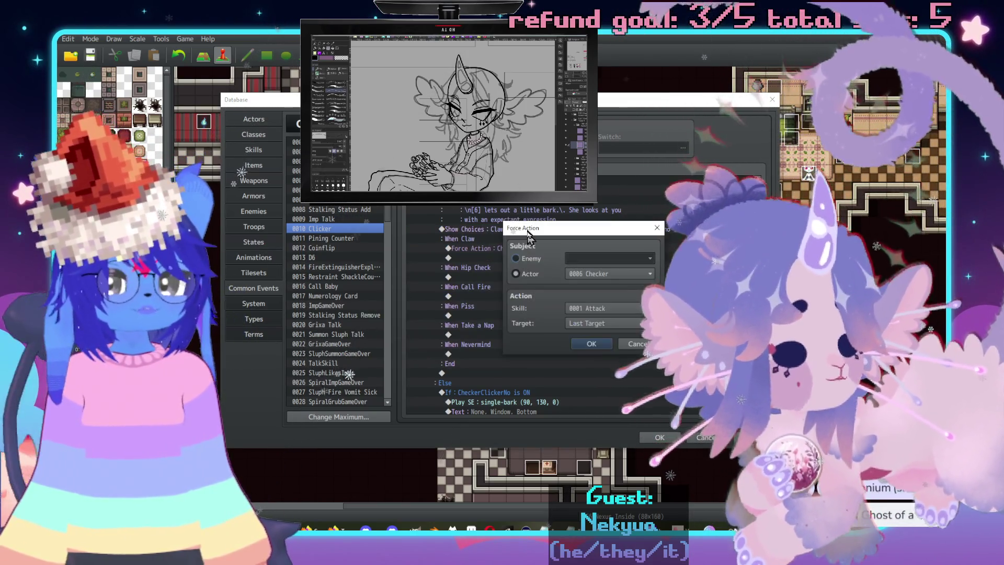
left_click_drag(539, 228, 643, 198)
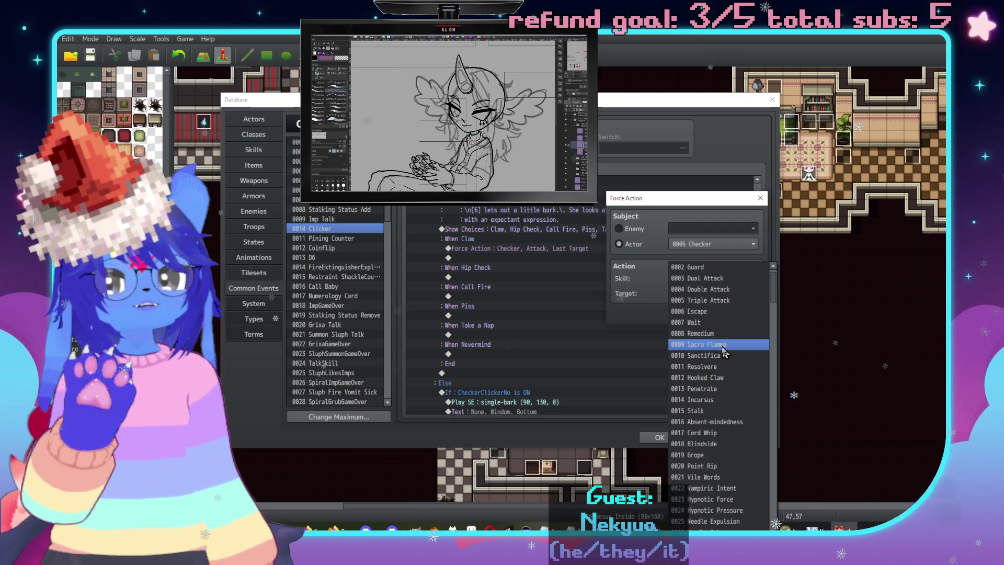
scroll(733, 356, "down", 10)
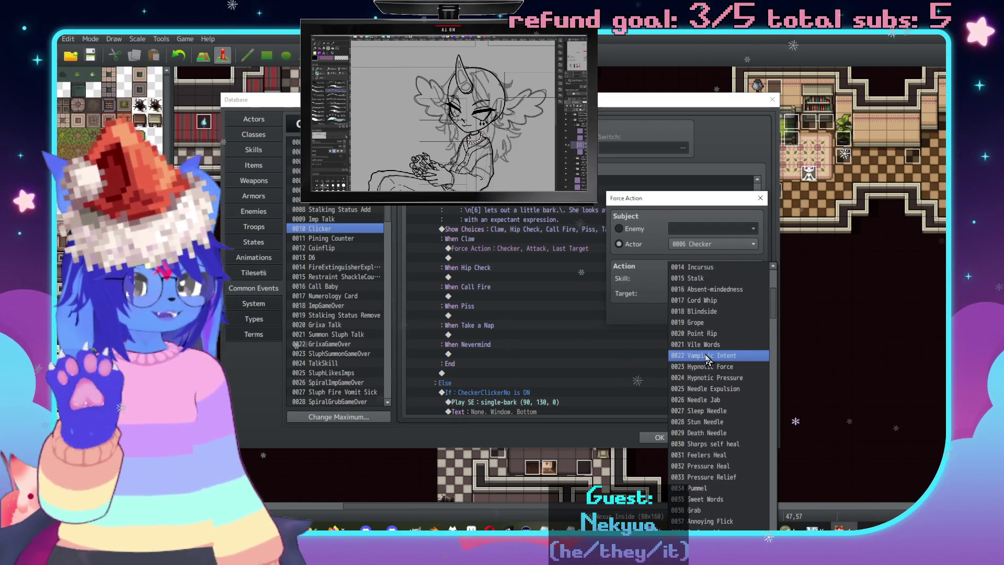
left_click_drag(774, 324, 774, 455)
scroll(699, 372, "down", 10)
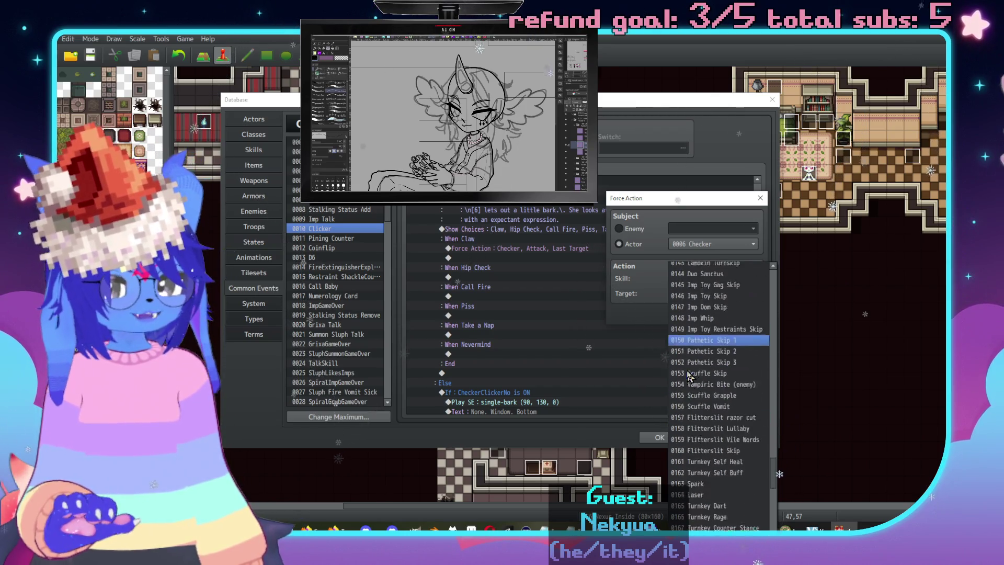
left_click(699, 395)
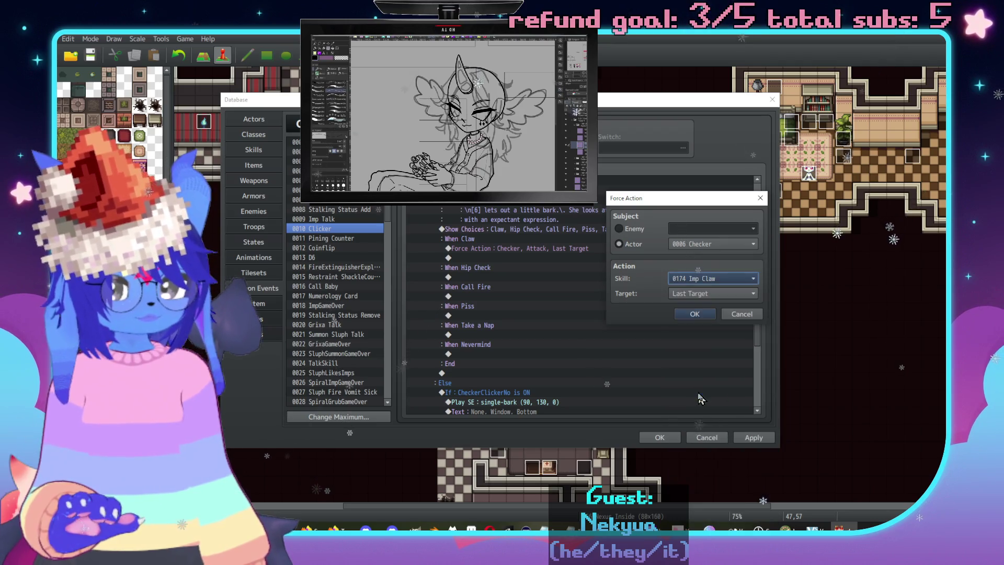
left_click(694, 312)
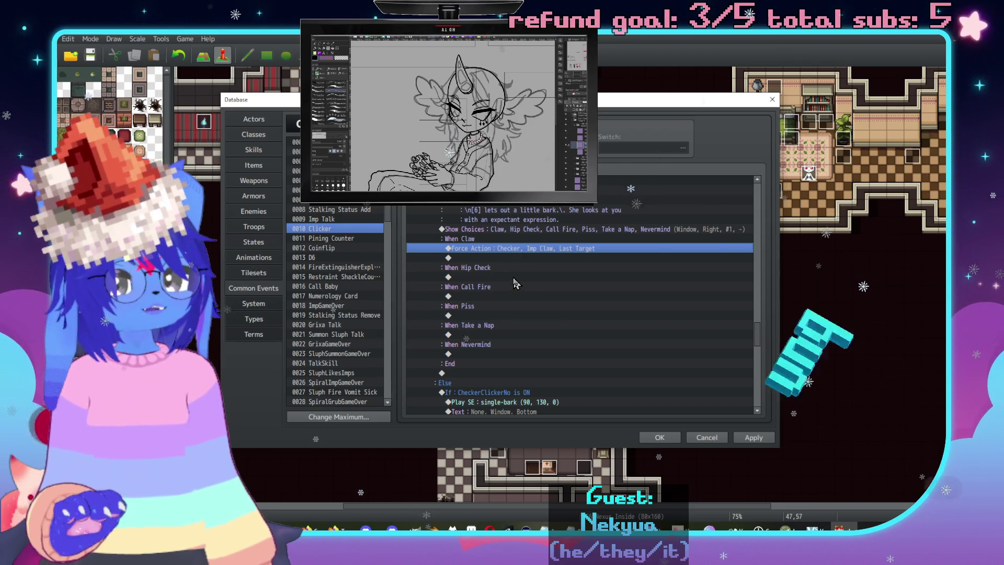
left_click(514, 277)
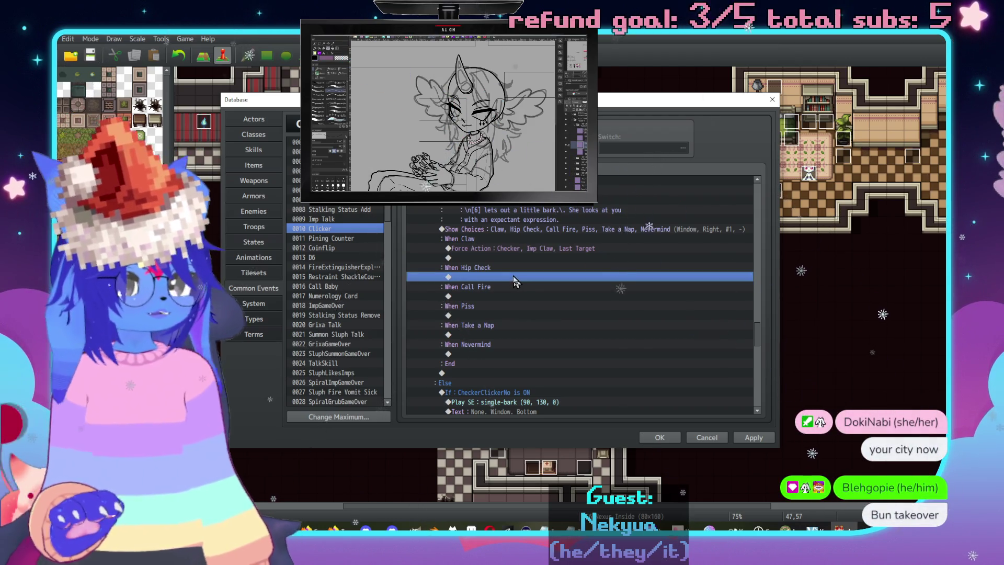
Paste the Force Action under When Hip Check and set its skill to Imp Hip Check.
key("ctrl+v")
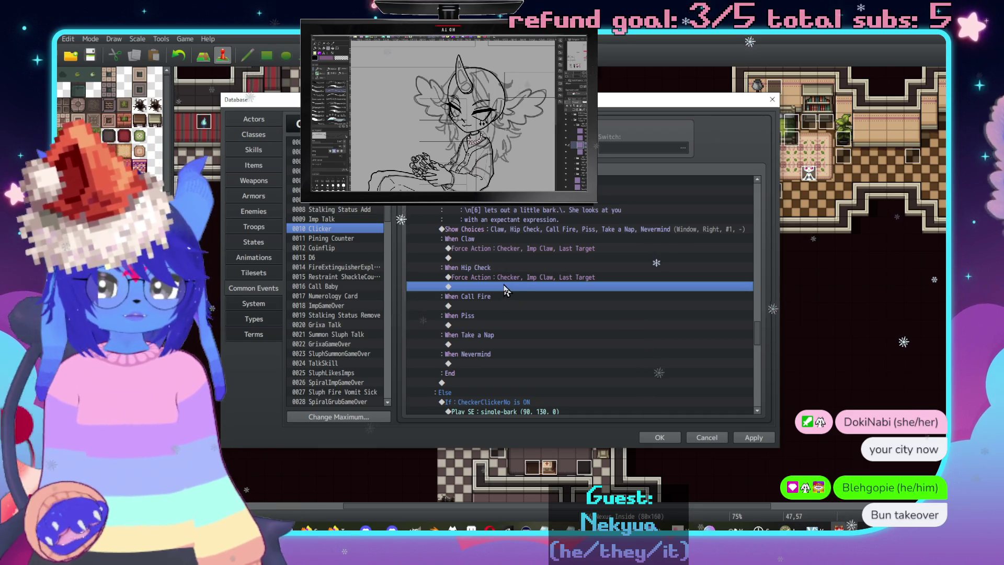
key("Up")
key("Return")
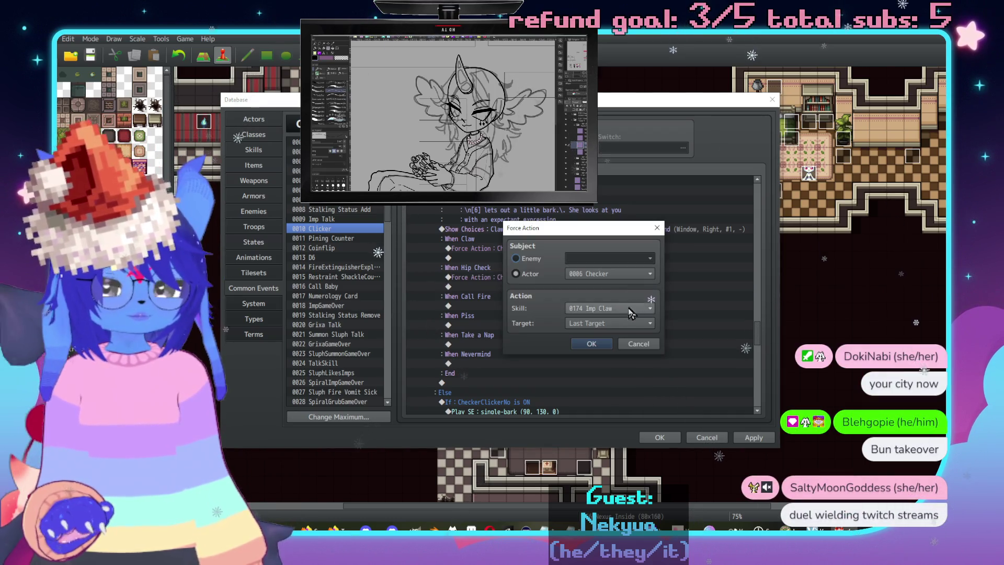
left_click(617, 309)
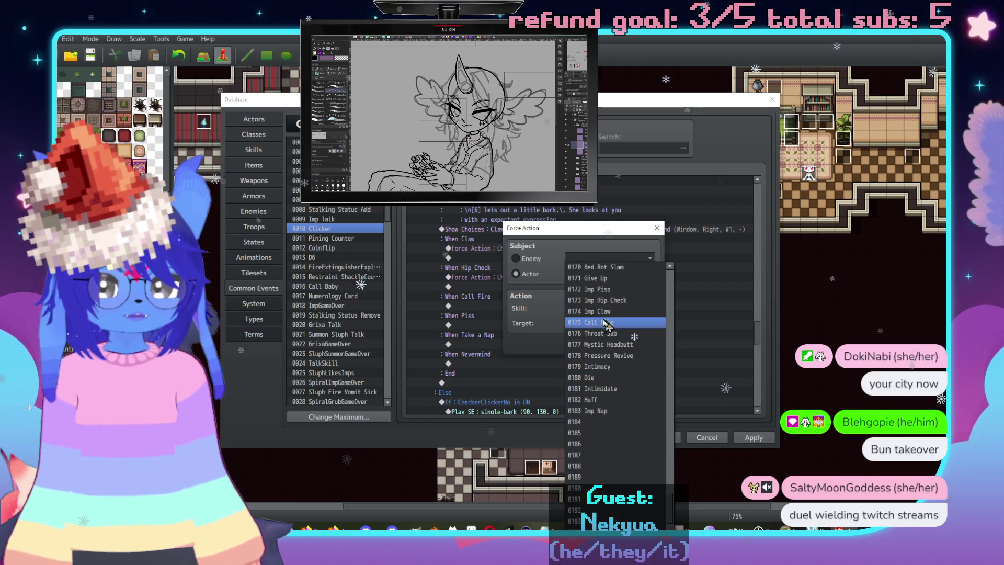
scroll(607, 324, "up", 2)
left_click(607, 324)
left_click(596, 343)
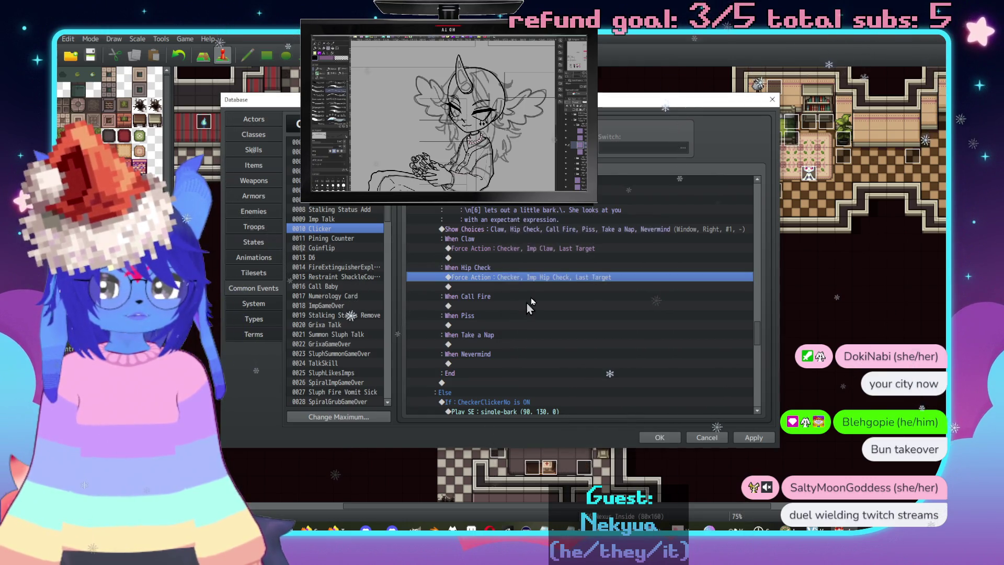
Paste the Force Action under When Call Fire and set its skill to Call Fire.
left_click(532, 307)
key("ctrl+v")
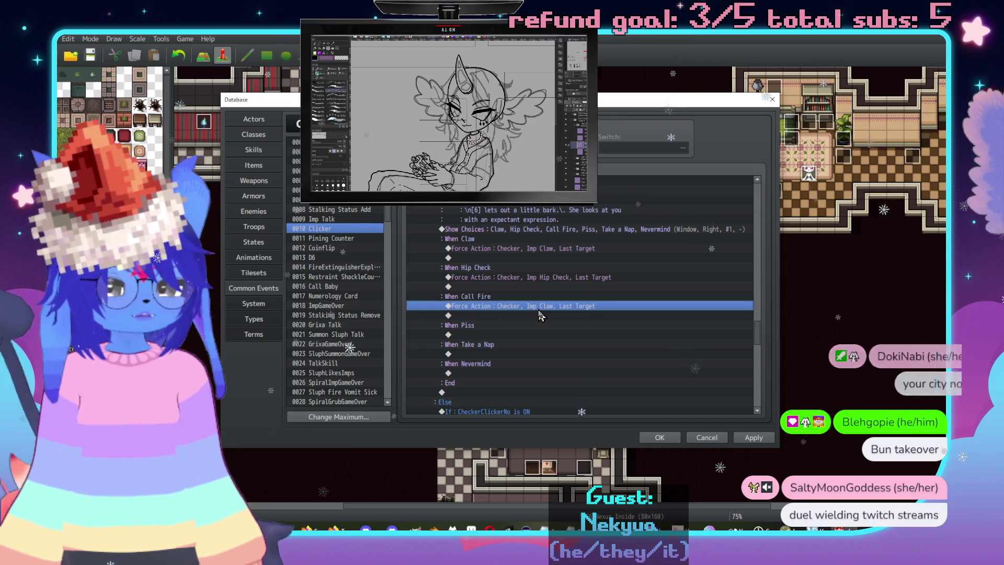
double_click(540, 309)
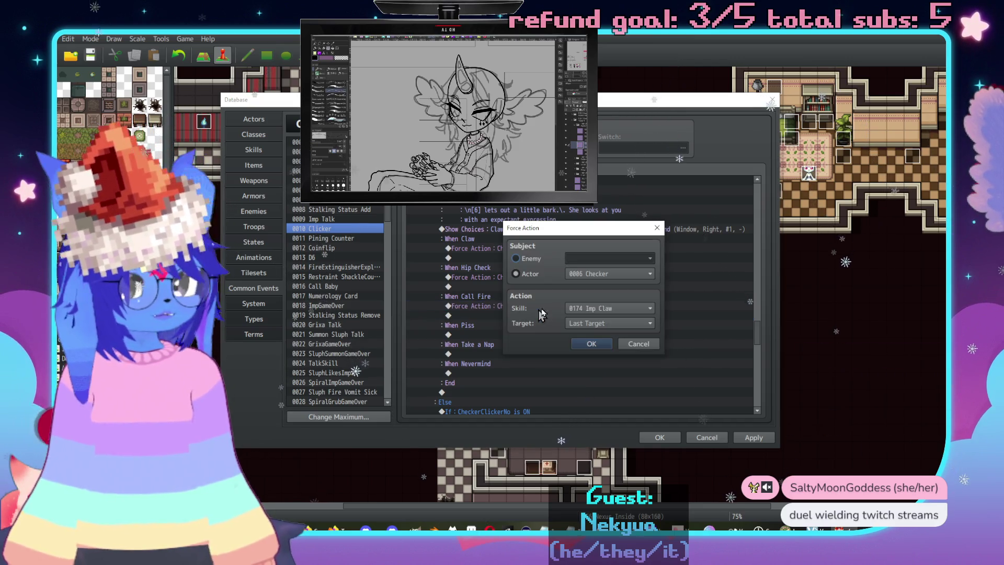
left_click(594, 310)
scroll(594, 335, "down", 20)
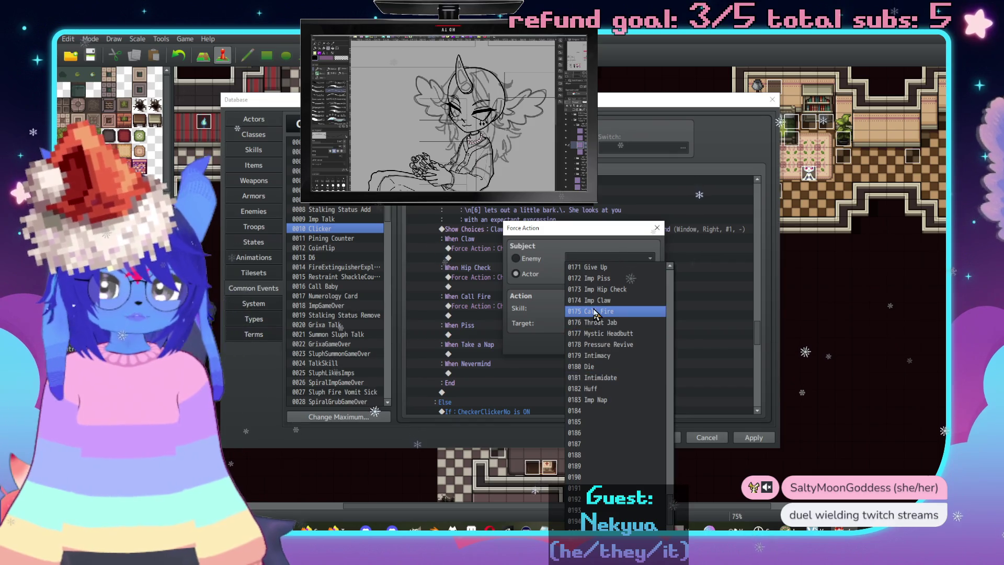
left_click(595, 323)
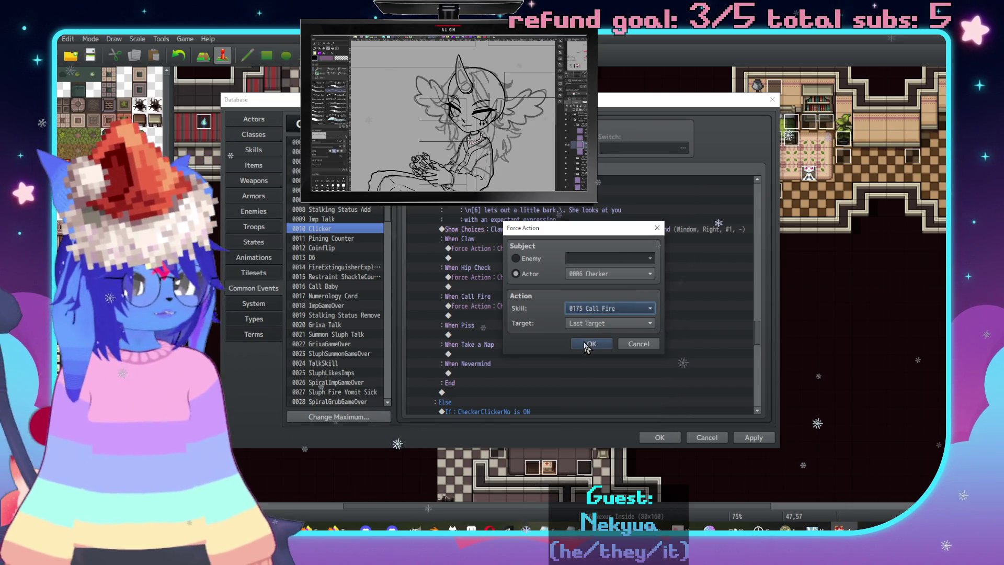
left_click(587, 345)
Paste the Force Action under When Piss and set its skill to Imp Piss.
left_click(533, 335)
key("ctrl+v")
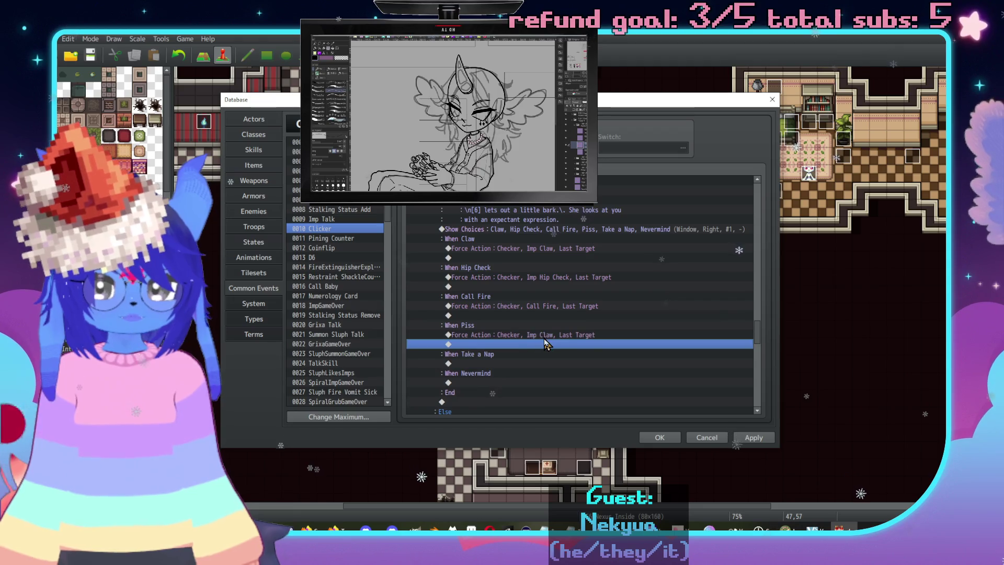
double_click(545, 336)
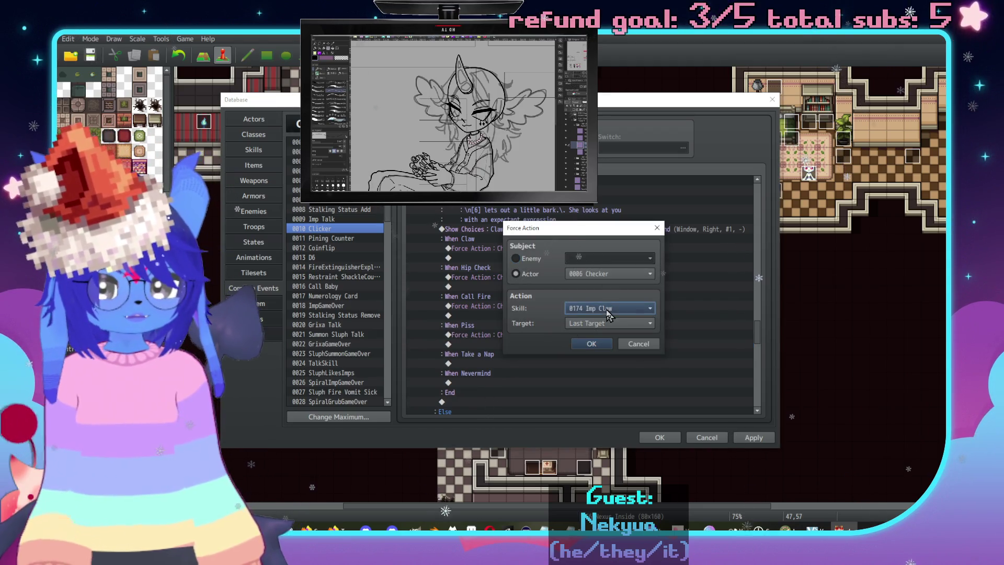
left_click(603, 309)
left_click(597, 312)
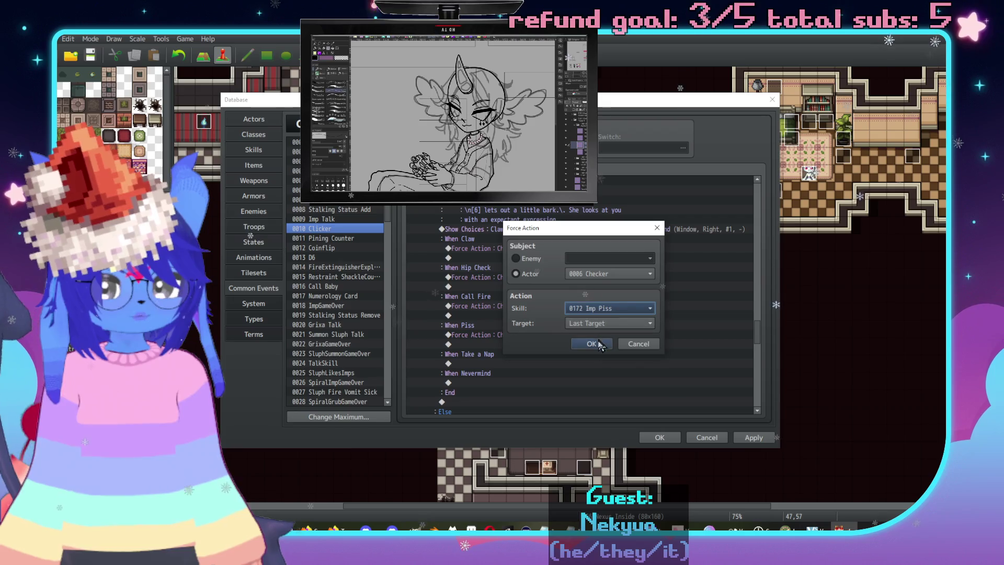
left_click(588, 344)
Paste the Force Action under When Take a Nap and set its skill to Imp Nap.
left_click(534, 364)
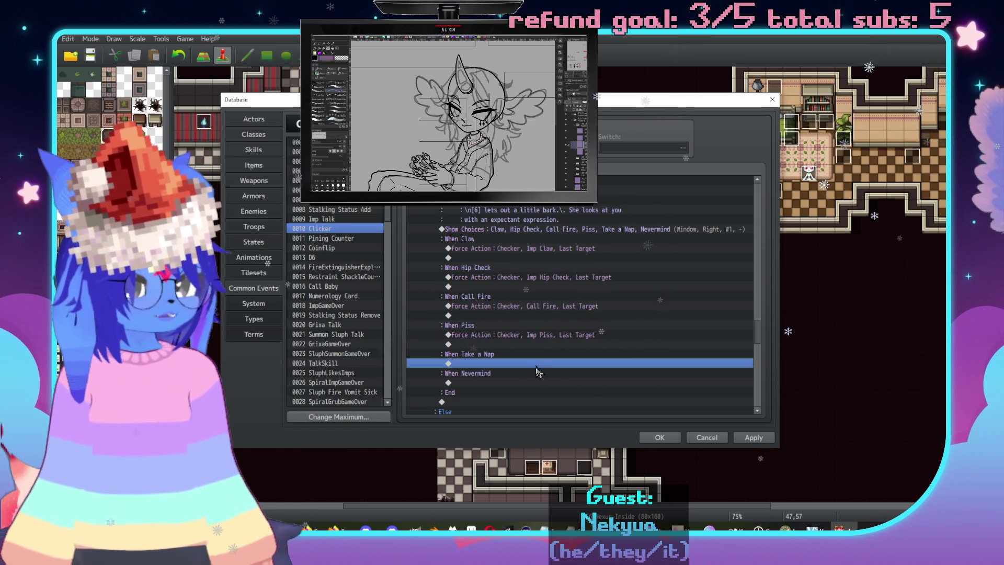
key("ctrl+v")
double_click(535, 364)
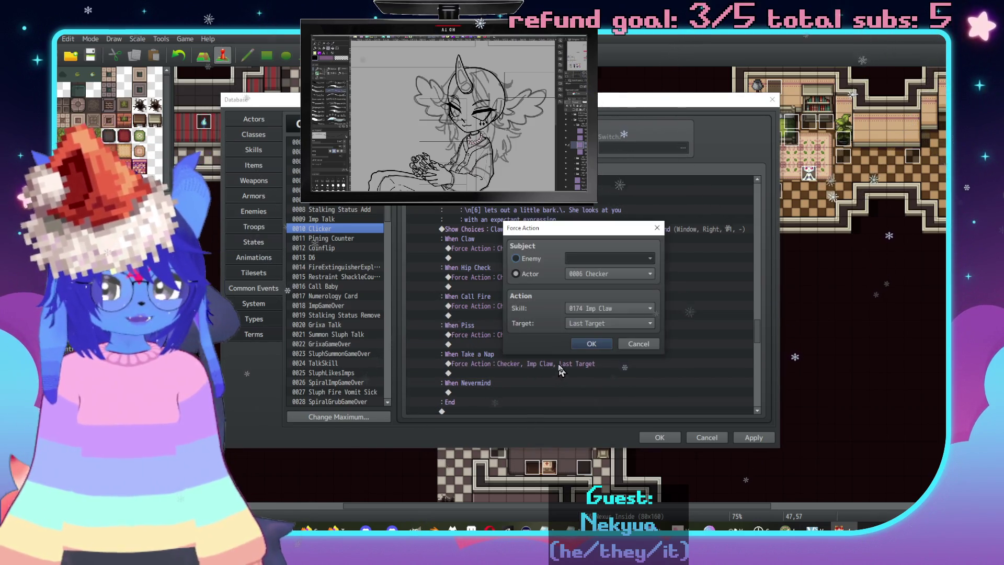
left_click(599, 310)
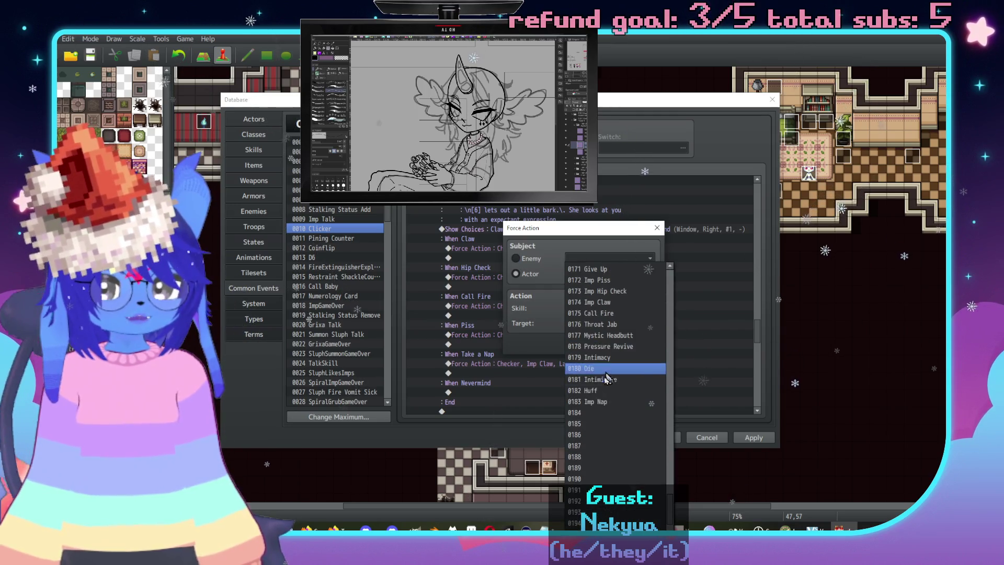
left_click(602, 366)
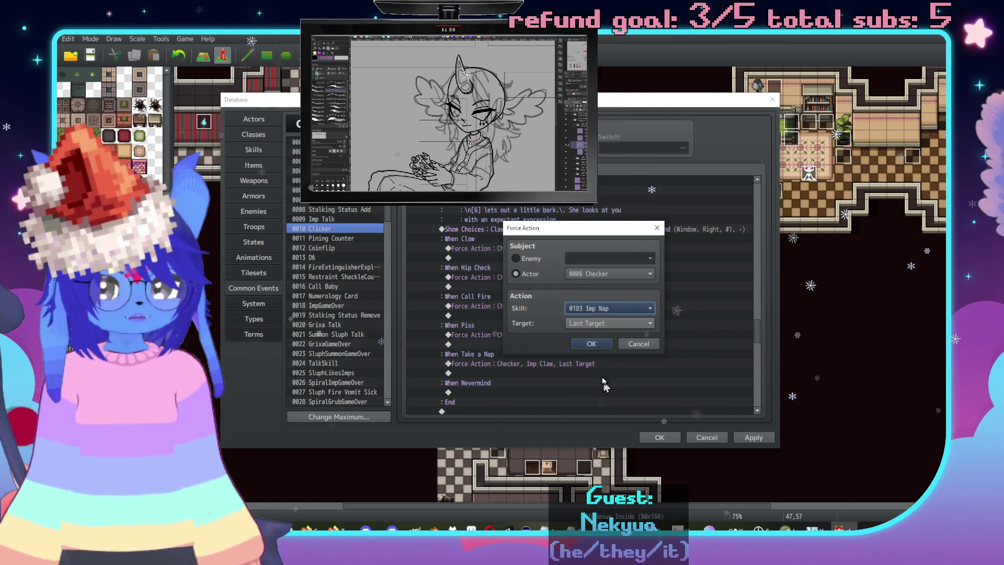
left_click(588, 344)
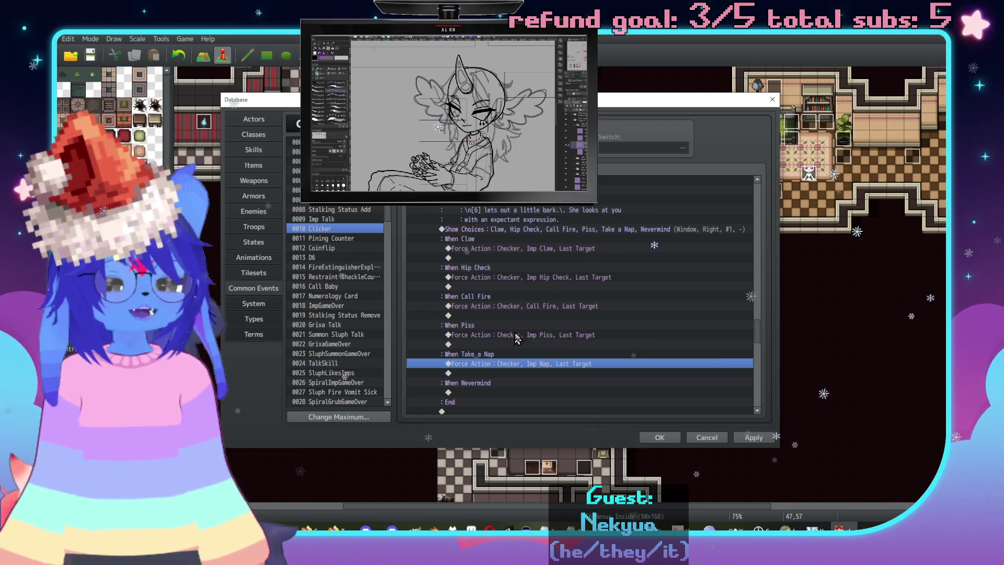
Select the Call Fire Force Action line and bring up the Event Commands list to insert above it.
left_click(501, 308)
key("Insert")
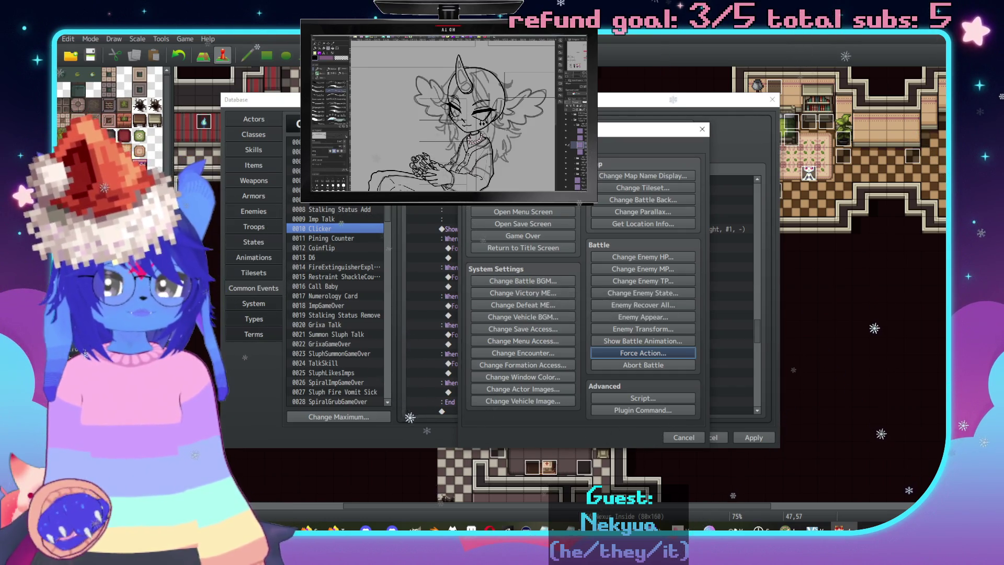
left_click(489, 148)
Start a Control Variables command targeting variable 0055 ActorFP.
left_click(474, 148)
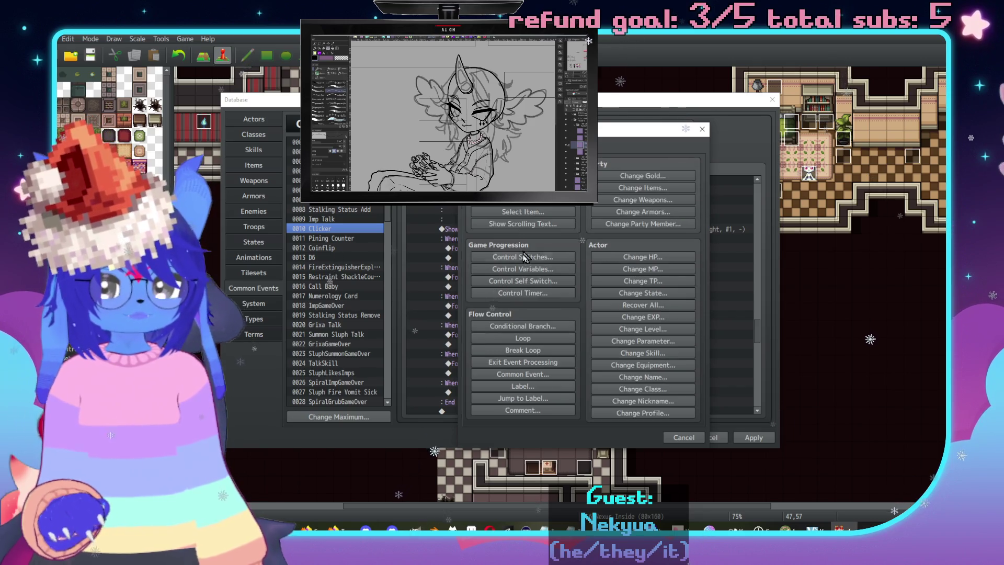
left_click(523, 269)
left_click(611, 266)
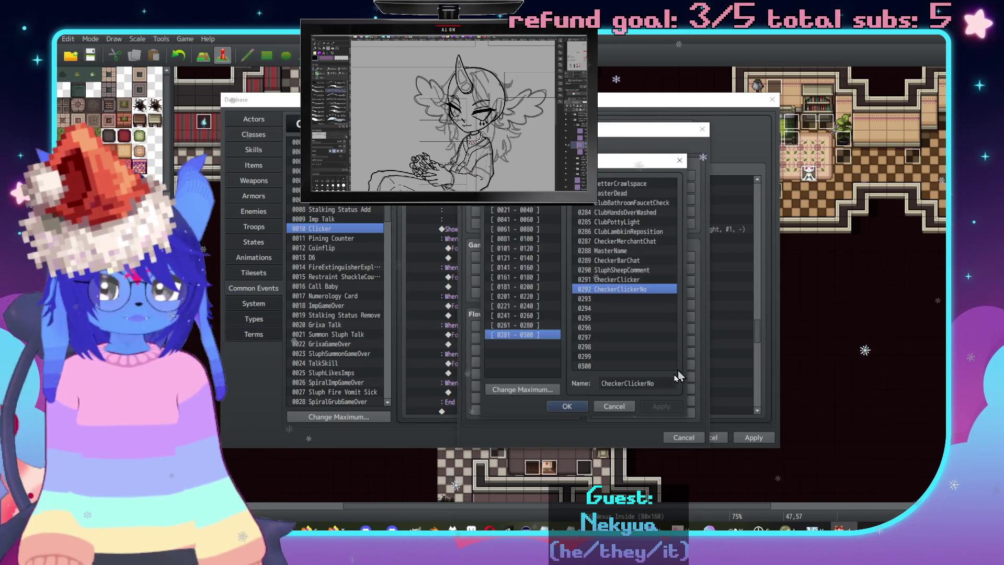
left_click(627, 411)
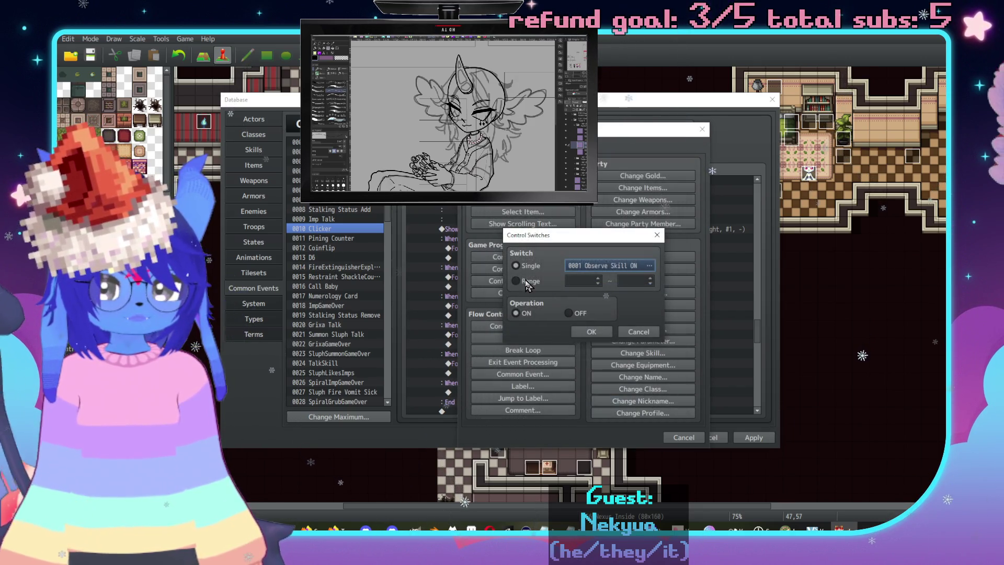
left_click(640, 332)
left_click(515, 269)
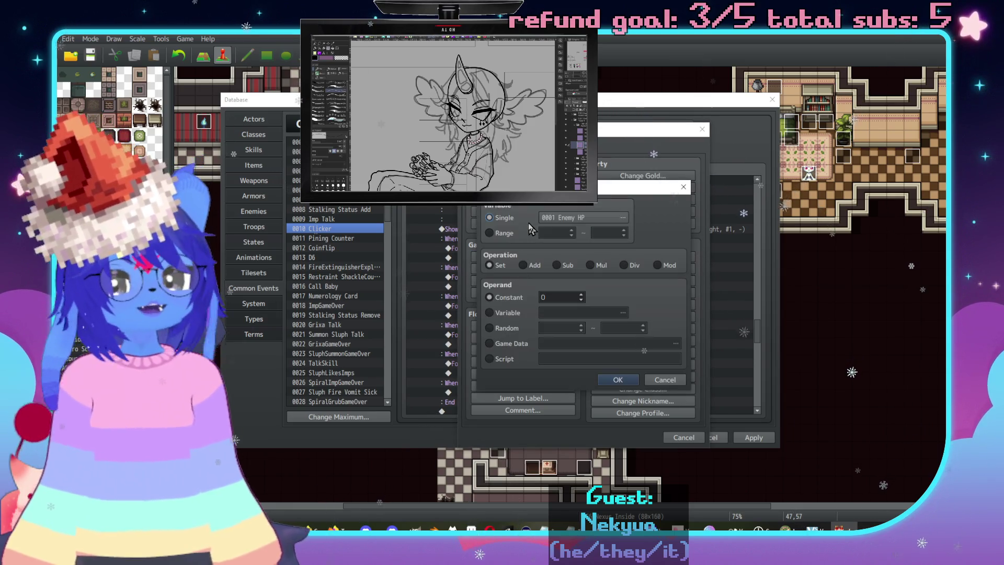
left_click(581, 217)
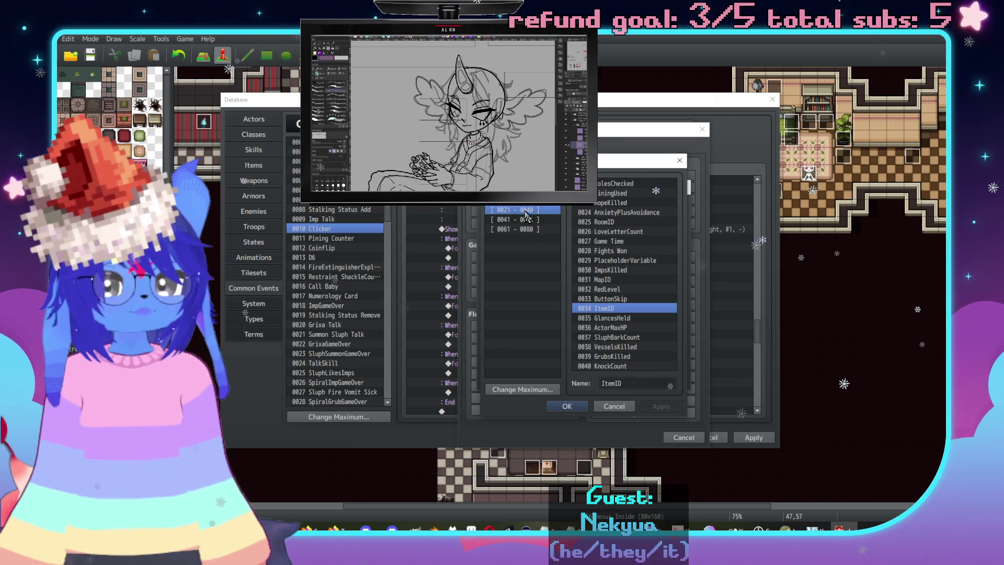
left_click(519, 219)
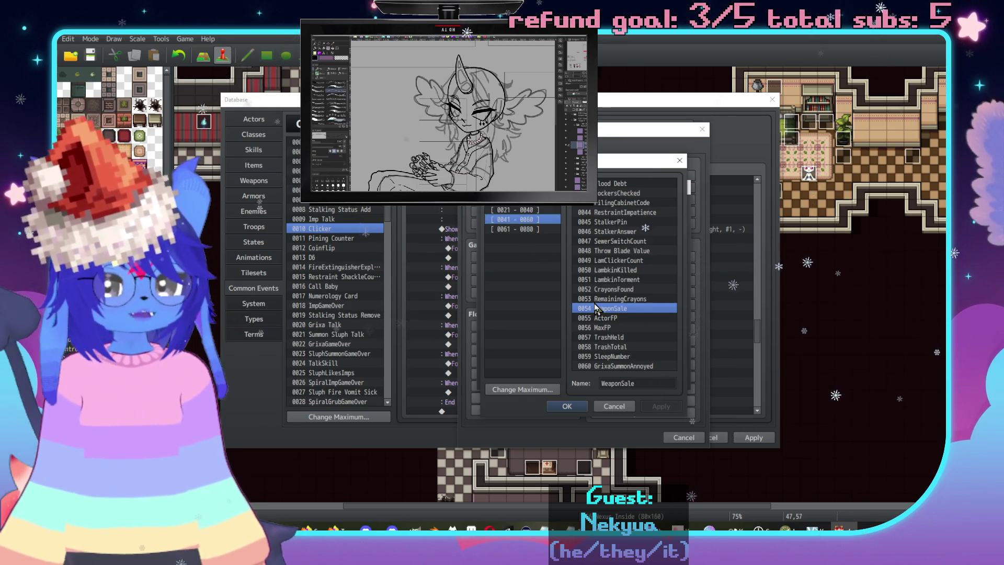
double_click(616, 320)
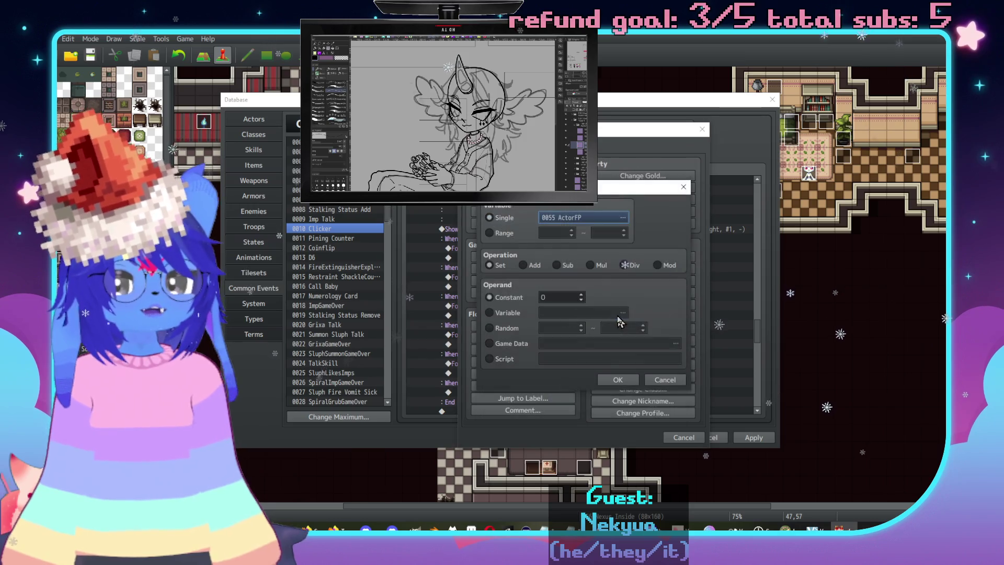
Switch the Control Variables operand to Game Data.
left_click(509, 312)
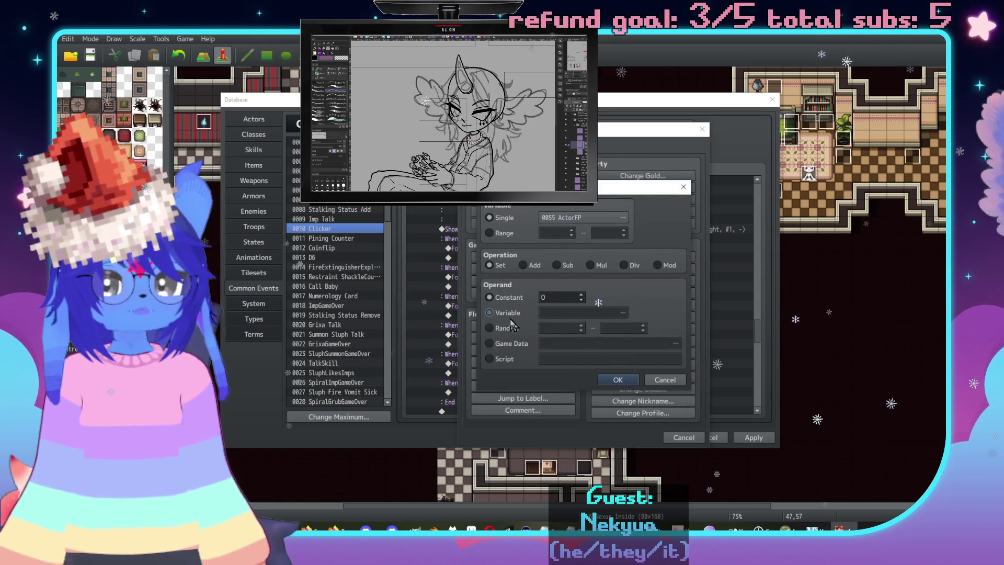
left_click(506, 344)
left_click(558, 344)
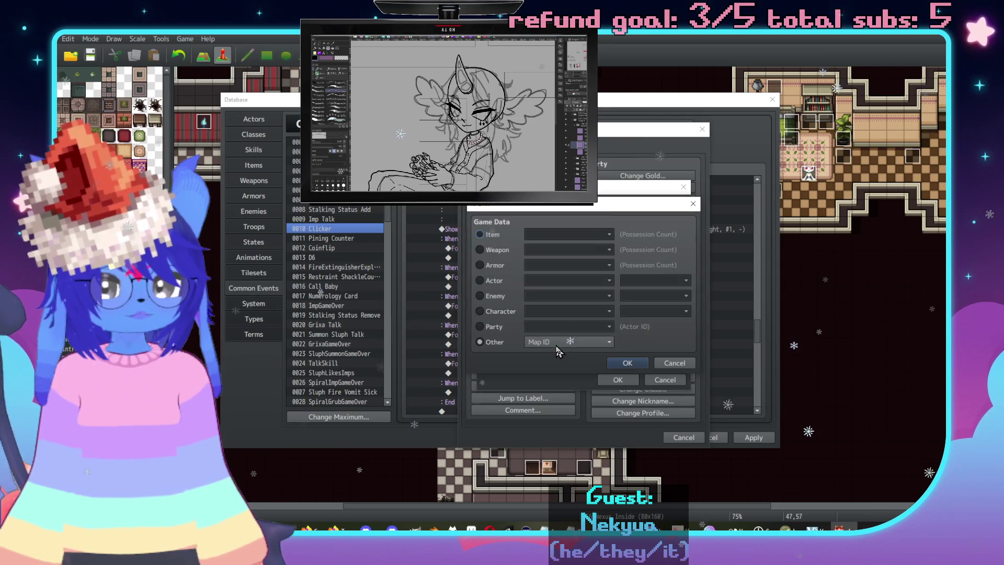
left_click(489, 311)
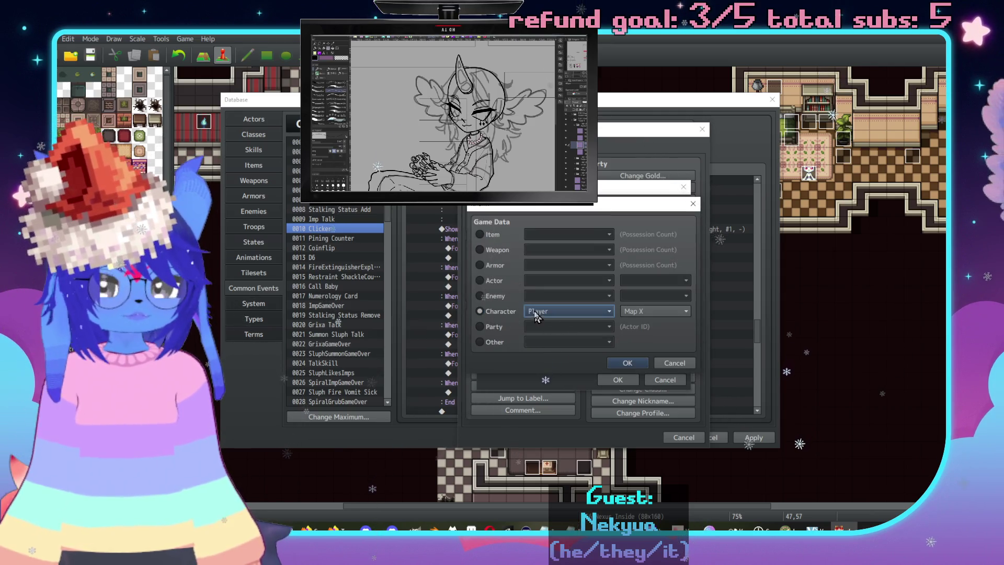
left_click(551, 313)
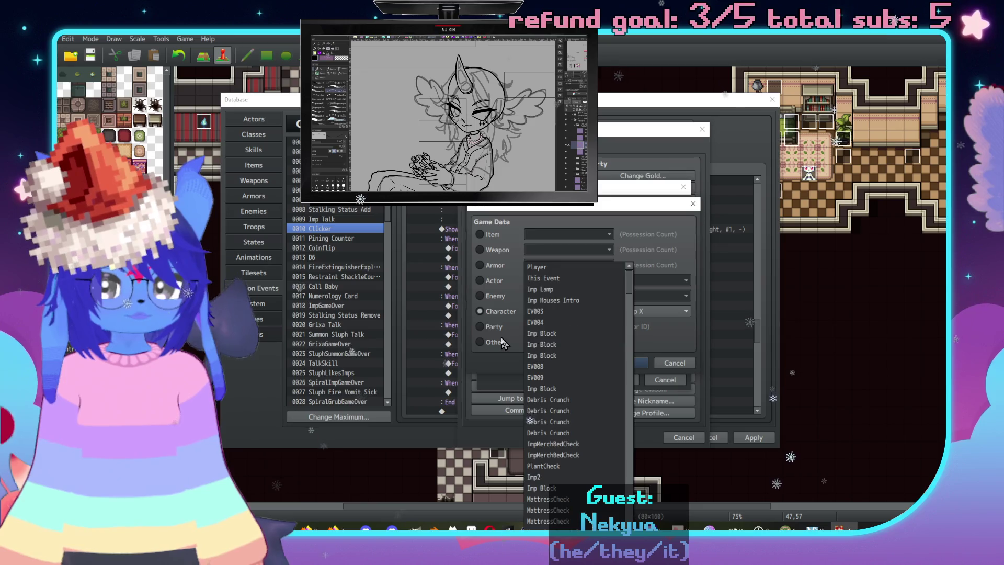
left_click(480, 342)
left_click(492, 311)
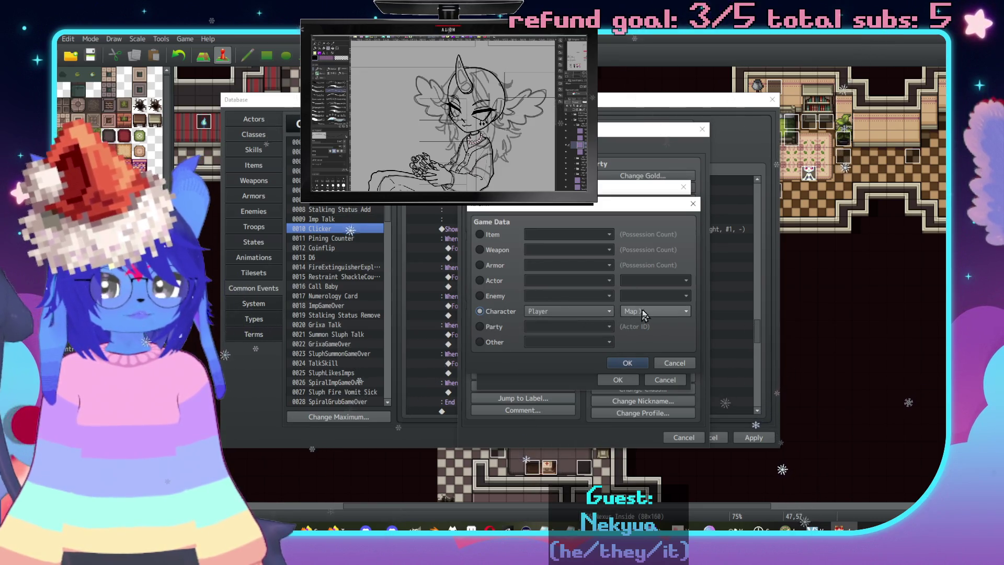
Use actor 0006 Checker's MP as the game data and insert the ActorFP assignment.
left_click(492, 280)
left_click(567, 280)
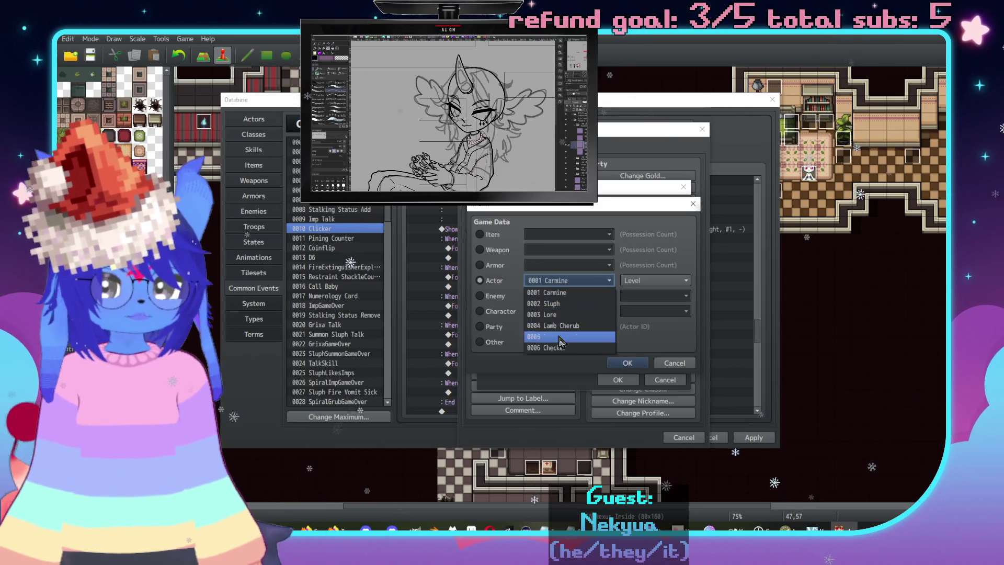
left_click(561, 347)
left_click(651, 281)
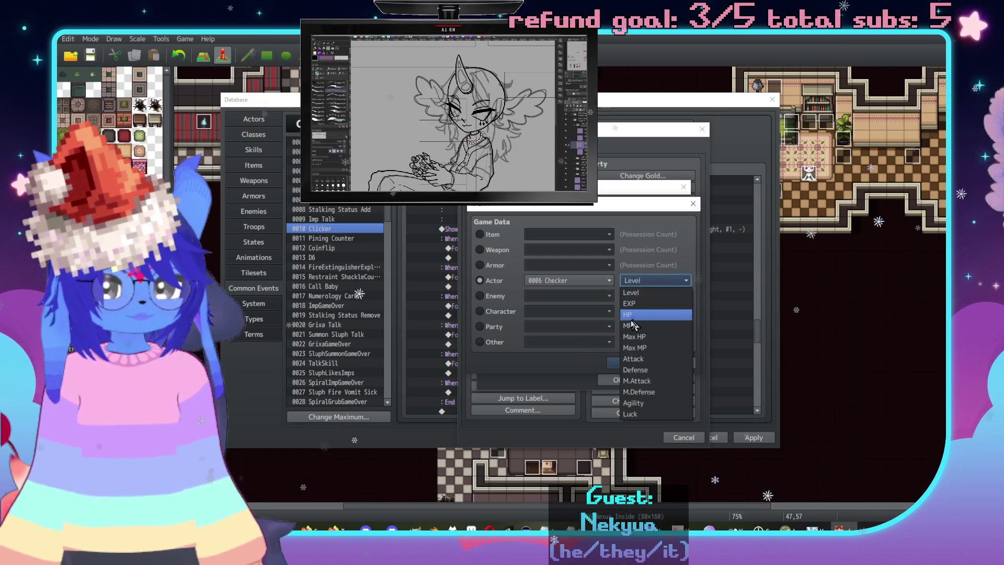
left_click(631, 326)
left_click(627, 363)
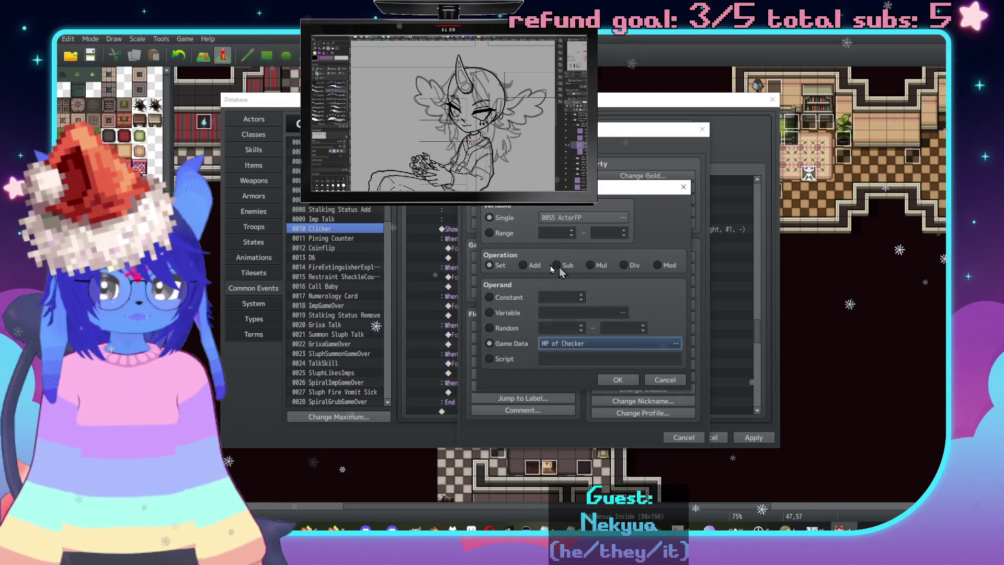
left_click(618, 380)
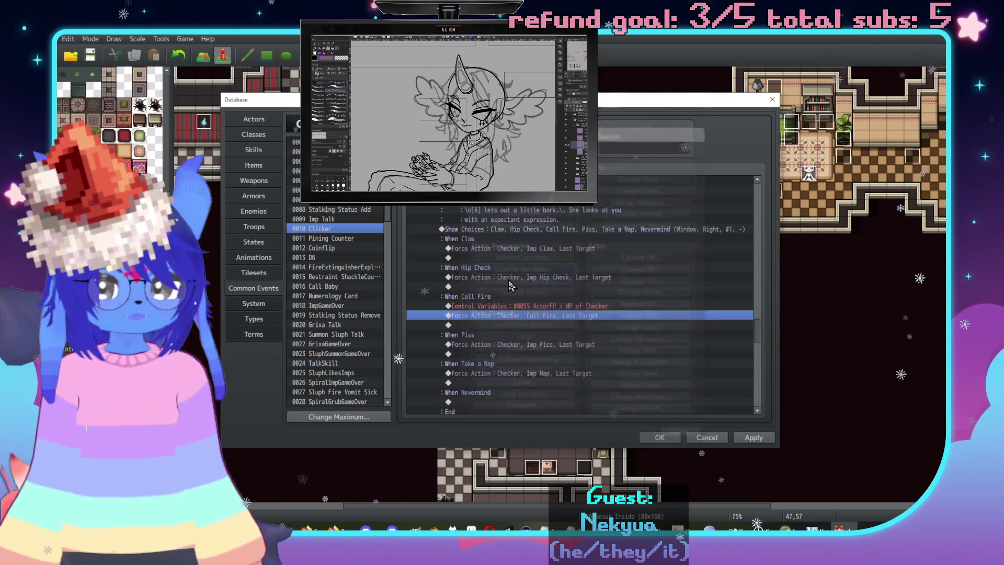
scroll(533, 278, "down", 2)
Insert a Conditional Branch testing variable ActorFP ≥ 20, with an Else branch.
double_click(531, 287)
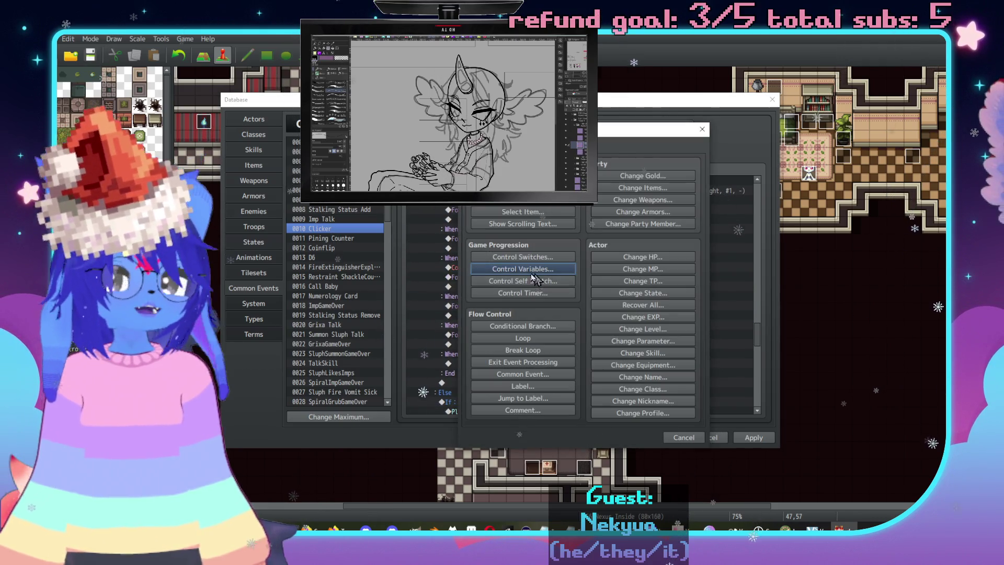
left_click(523, 327)
left_click(575, 229)
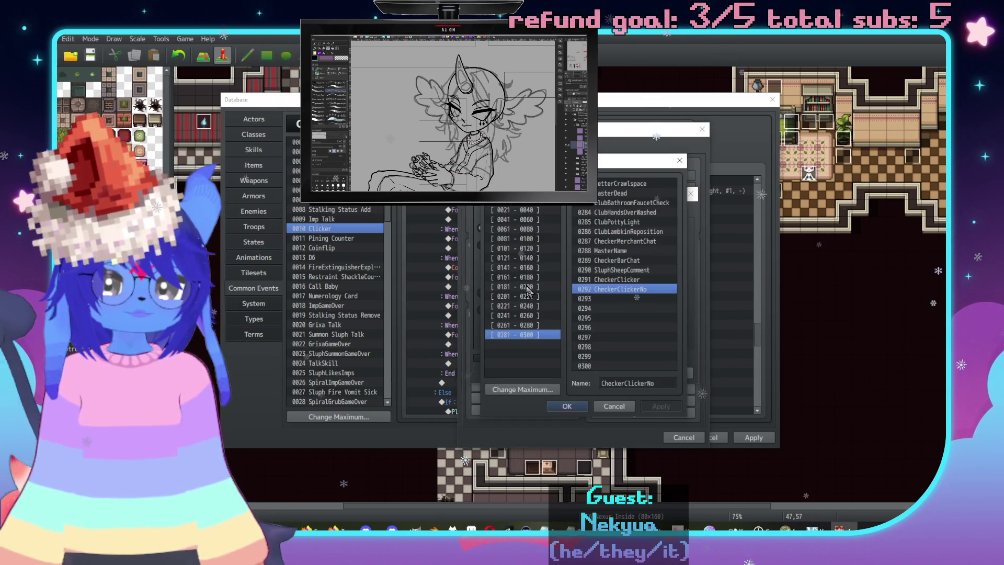
left_click(614, 406)
left_click(482, 246)
left_click(607, 246)
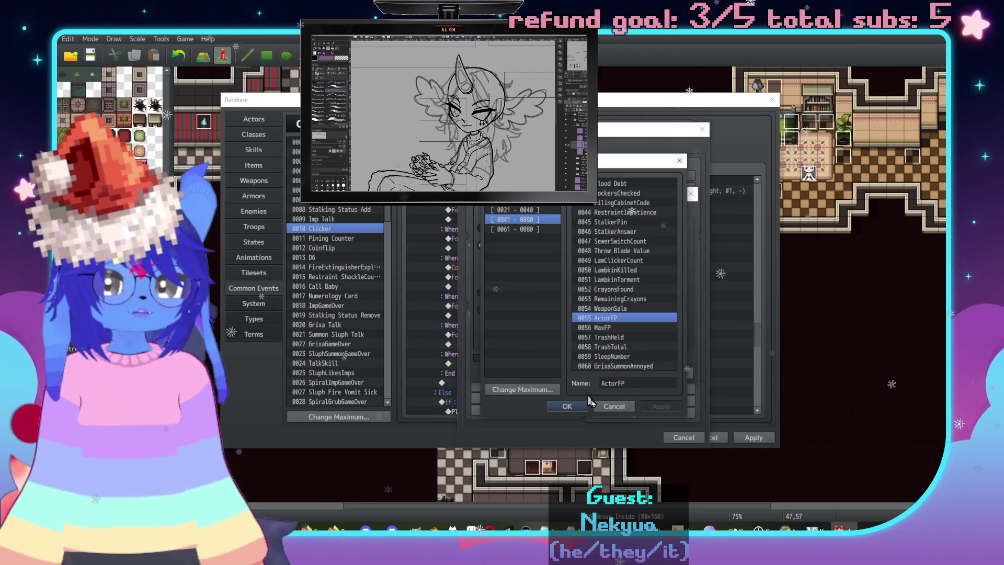
left_click(569, 406)
left_click(651, 245)
left_click(651, 264)
left_click(605, 260)
type("20")
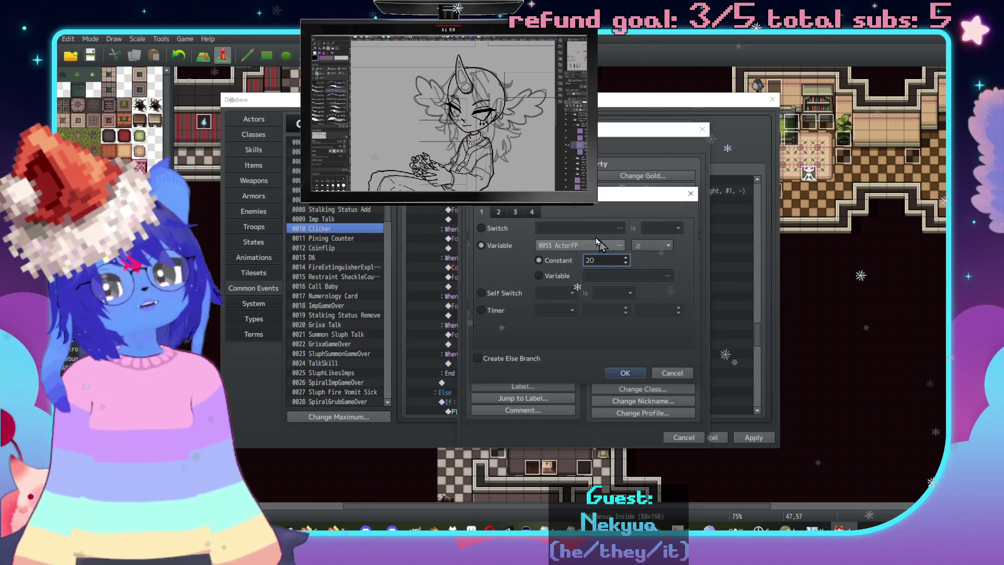
left_click(492, 360)
left_click(625, 373)
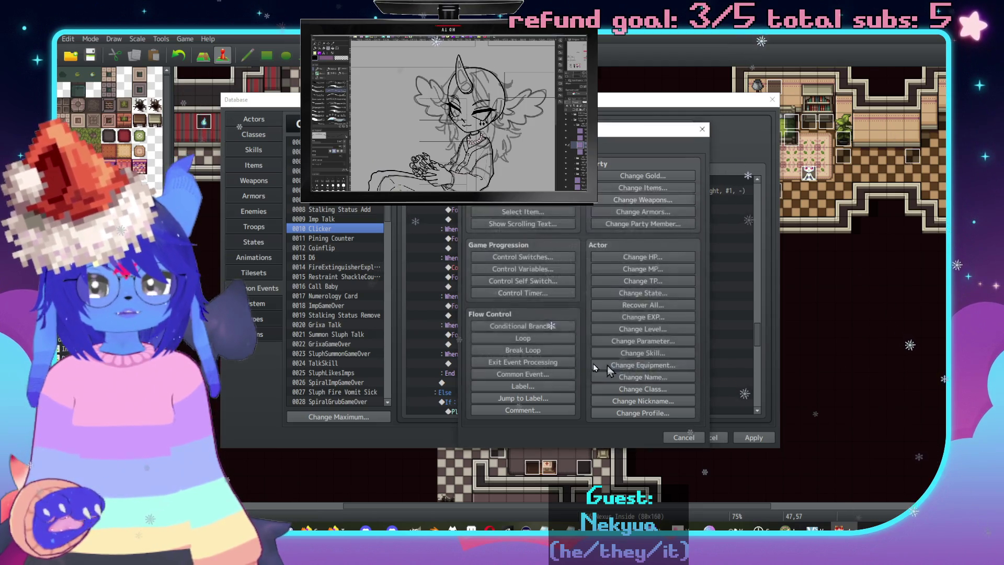
Cut the Call Fire force action and paste it inside the If branch, leaving Else empty.
left_click(497, 296)
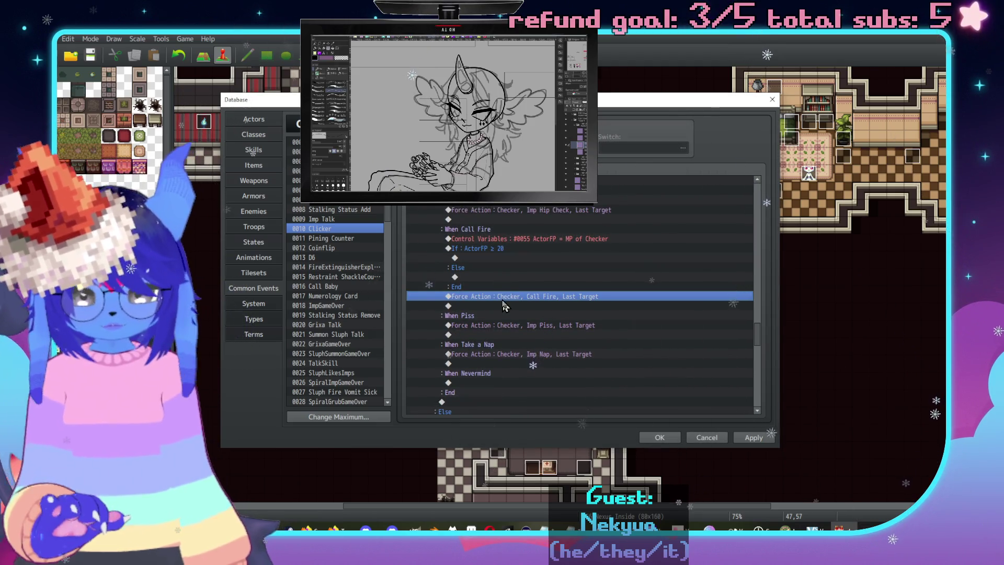
key("ctrl+x")
left_click(486, 259)
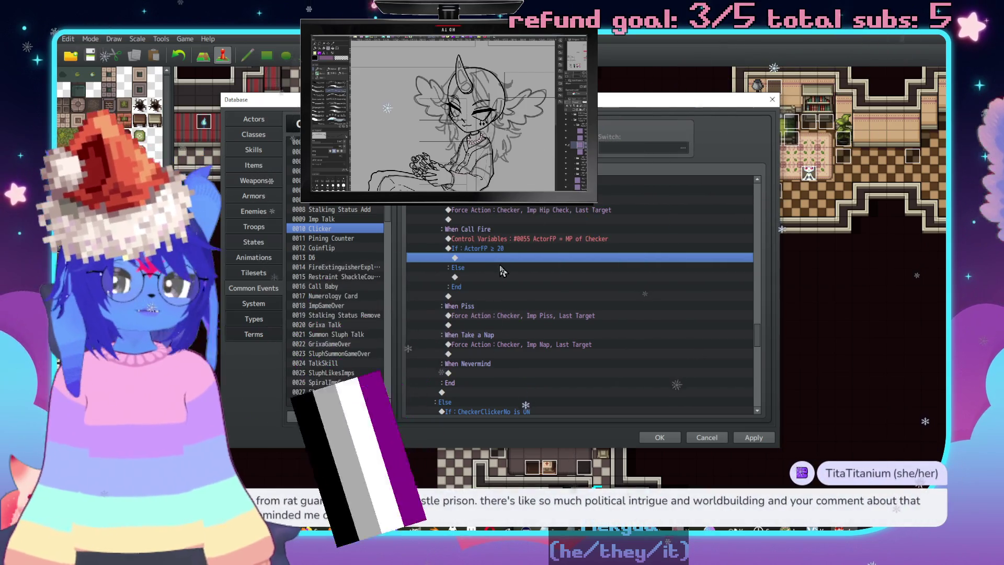
key("ctrl+v")
left_click(497, 287)
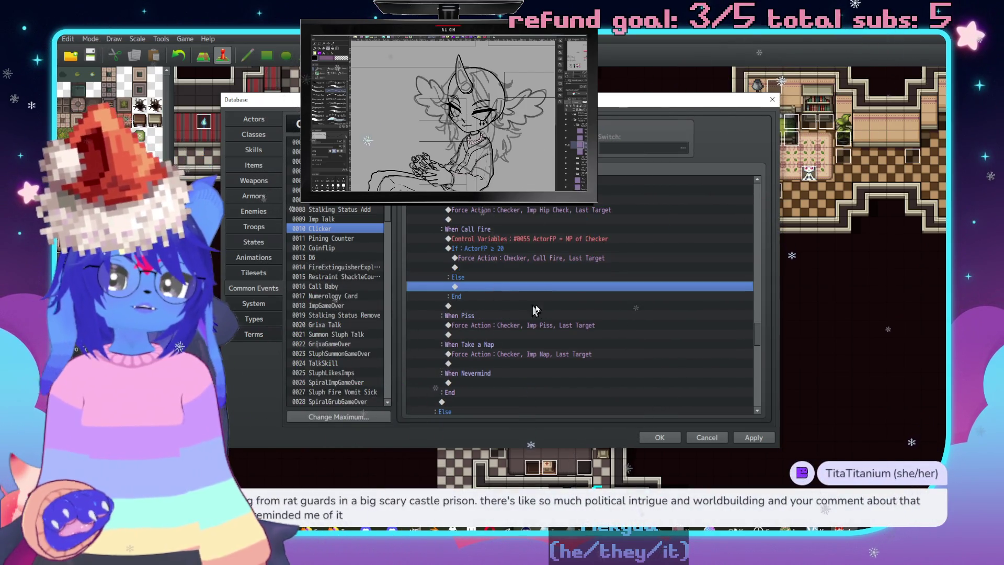
scroll(549, 314, "up", 2)
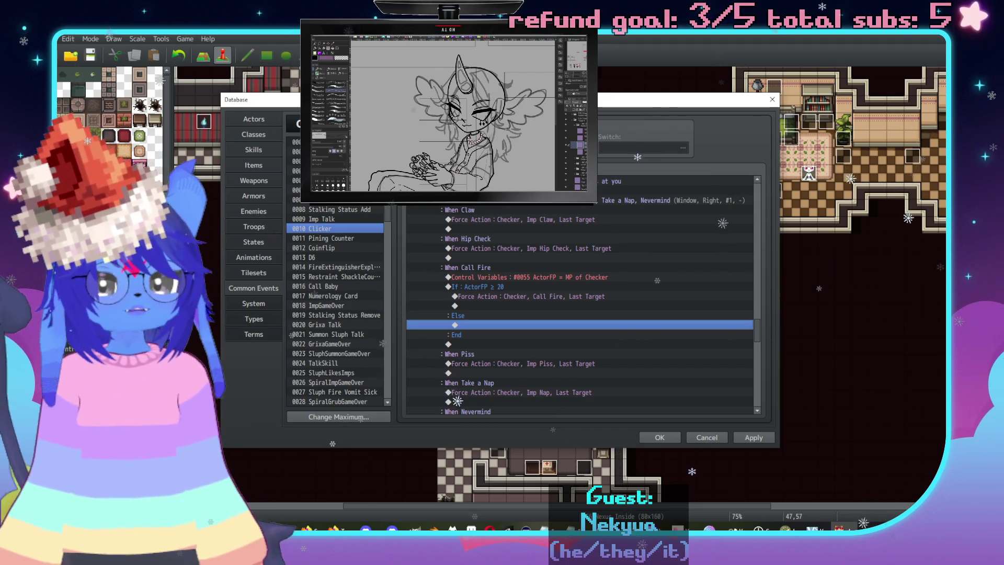
key("alt+Tab")
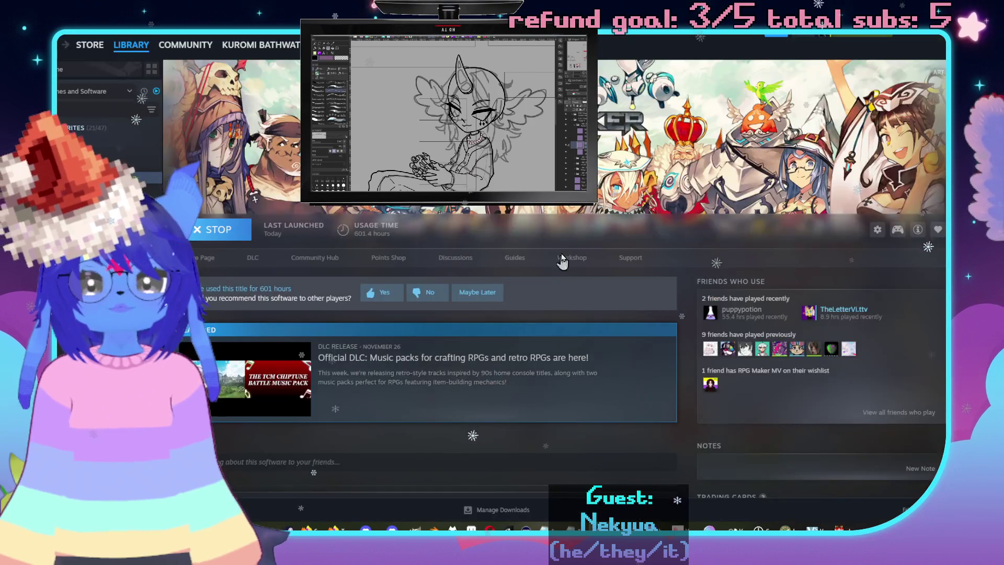
Search the Steam store for 'ghost of a tale' and open the game's store page.
left_click(94, 47)
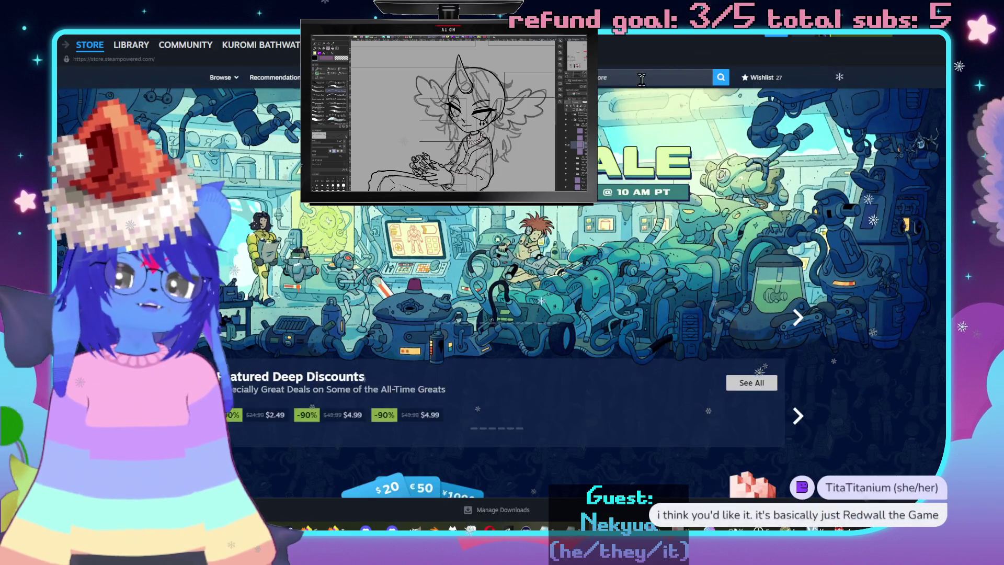
left_click(642, 78)
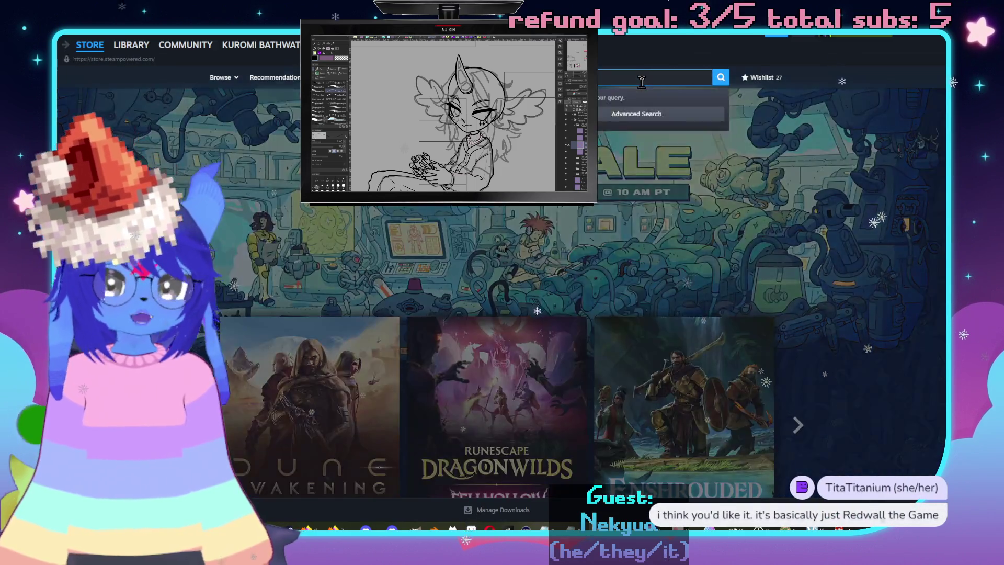
type("ghost of a")
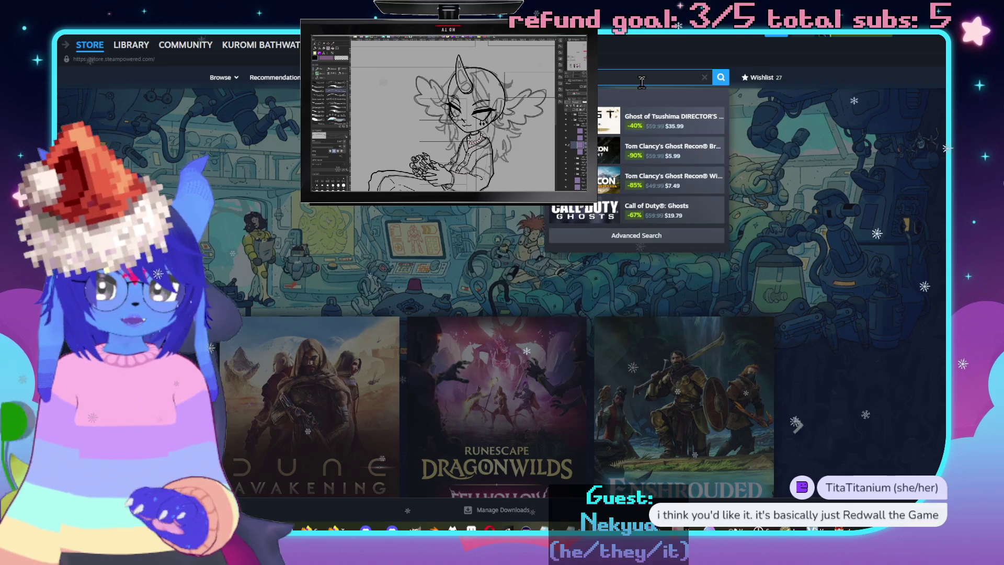
type(" tale")
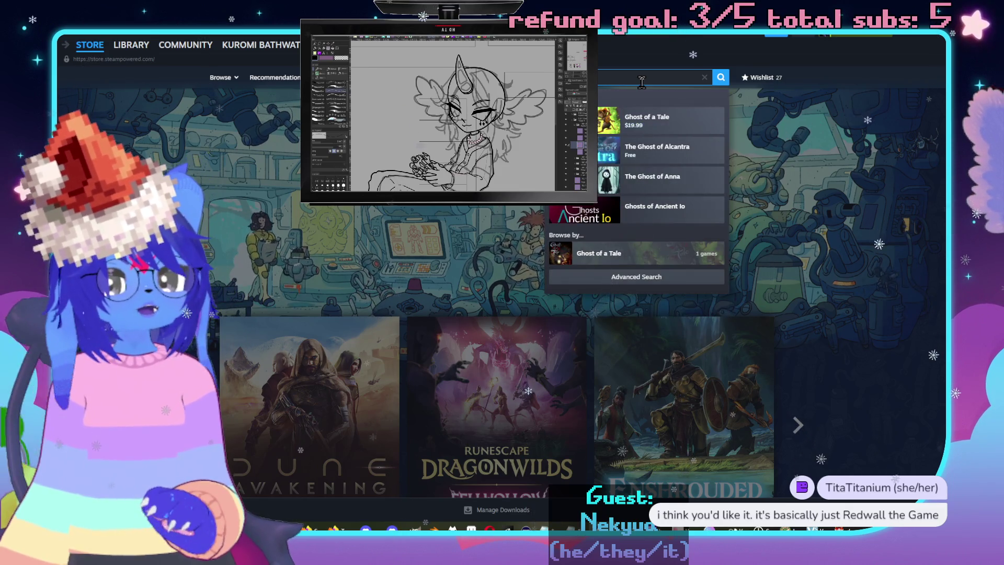
key("Return")
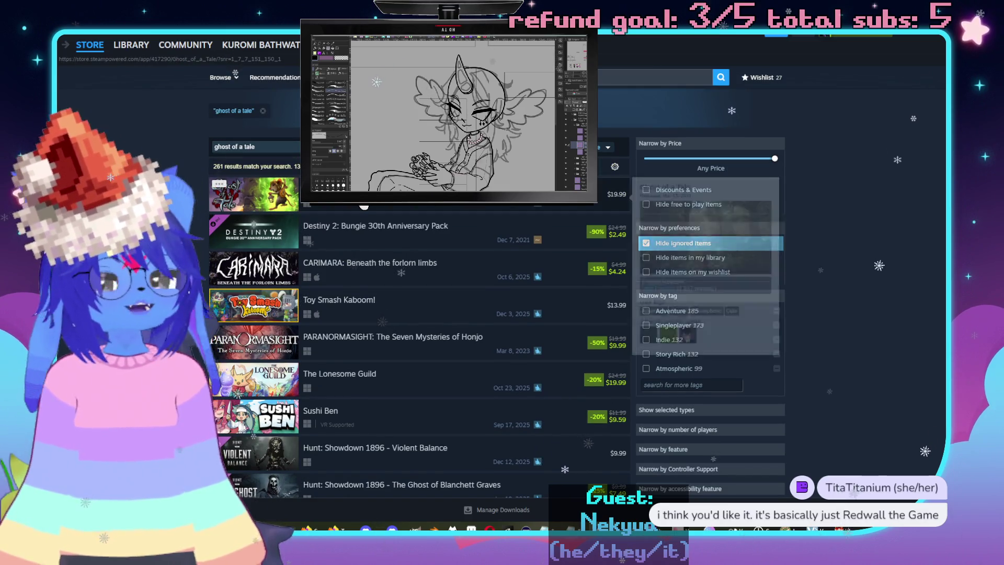
left_click(267, 206)
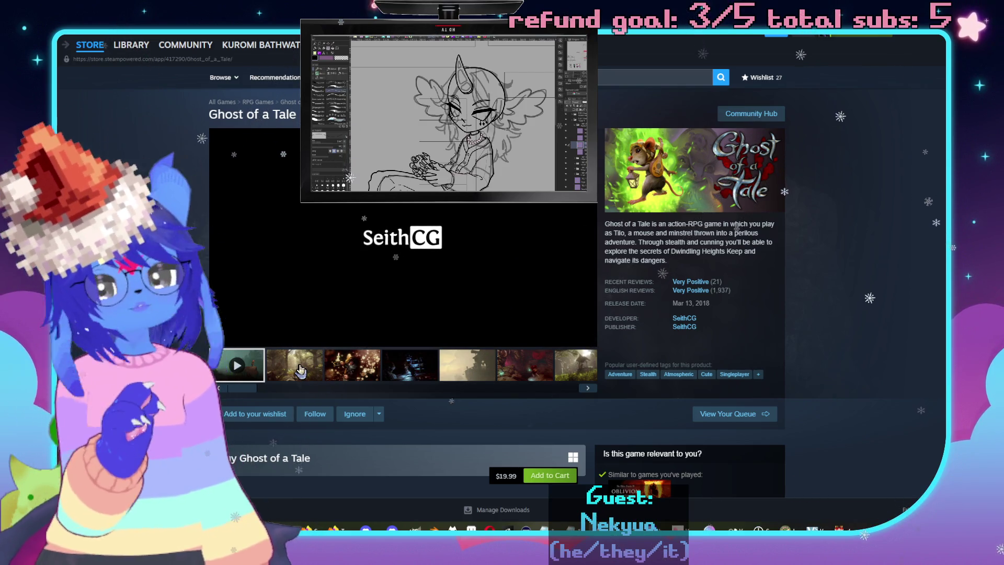
View the first Ghost of a Tale screenshots, enlarging the red mushroom one.
left_click(302, 370)
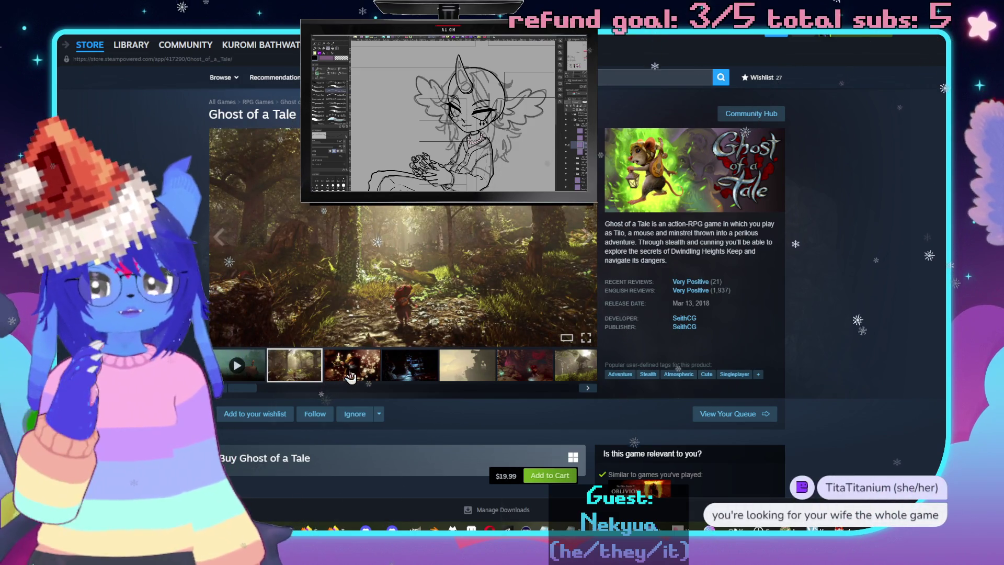
left_click(350, 376)
left_click(412, 370)
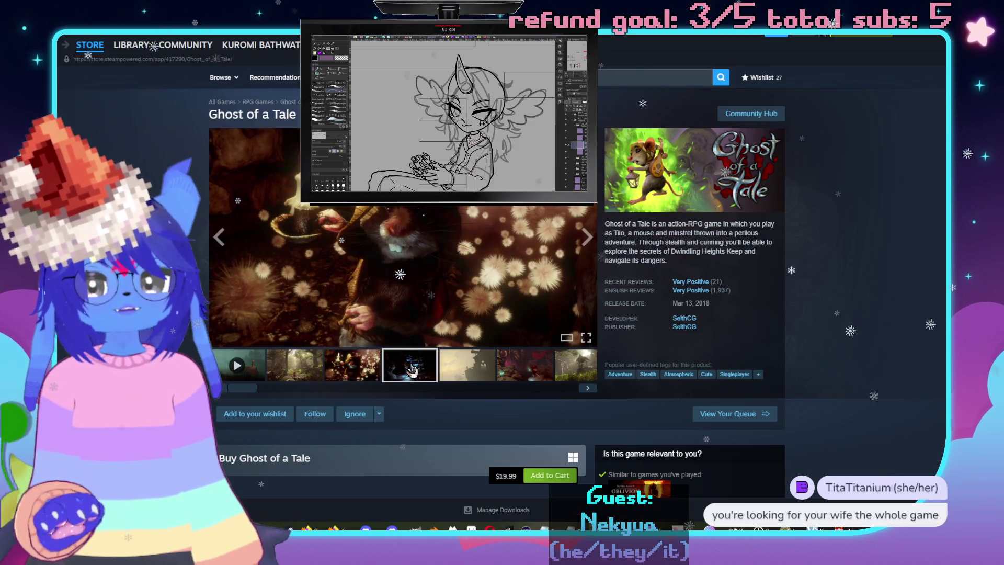
left_click(473, 363)
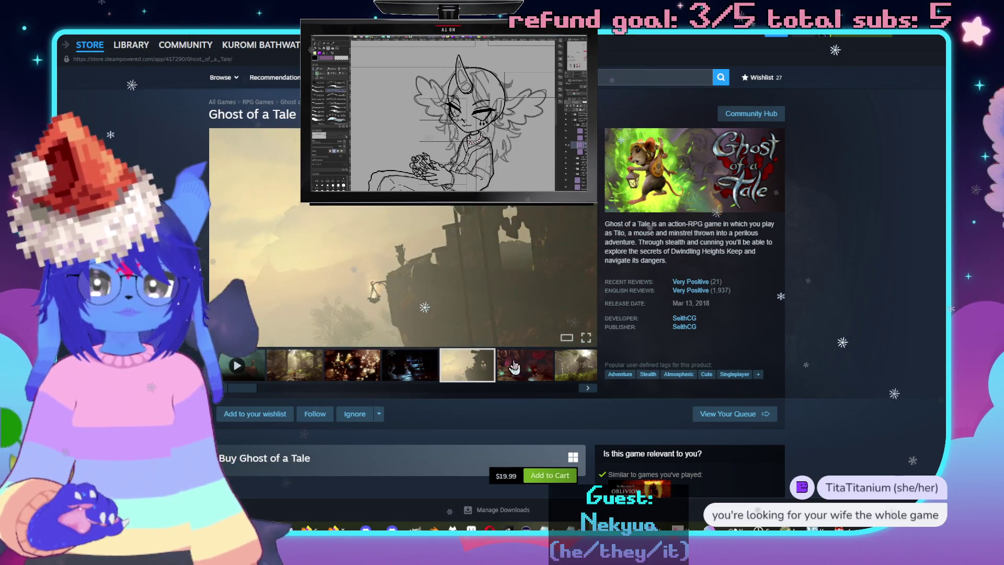
left_click(505, 374)
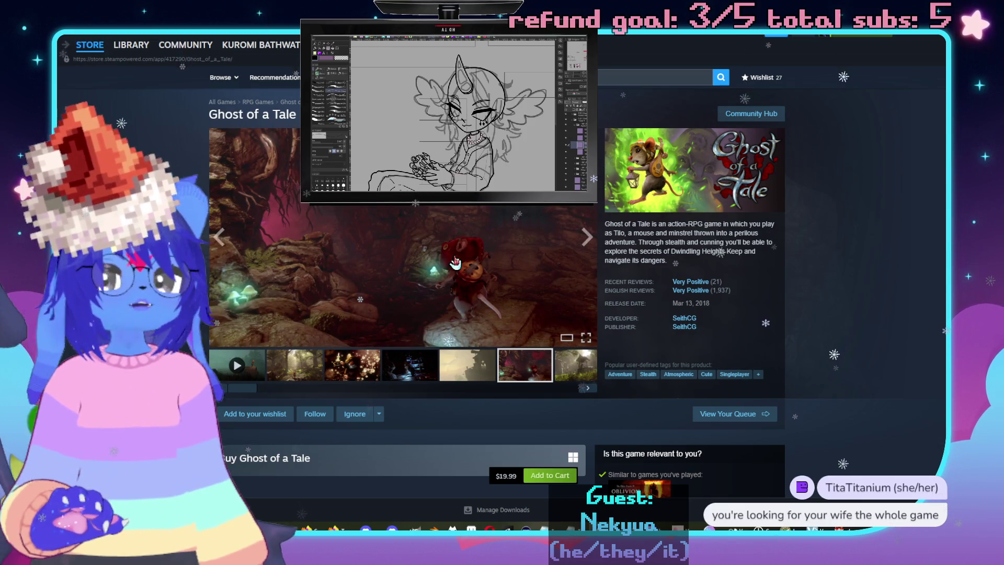
left_click(456, 262)
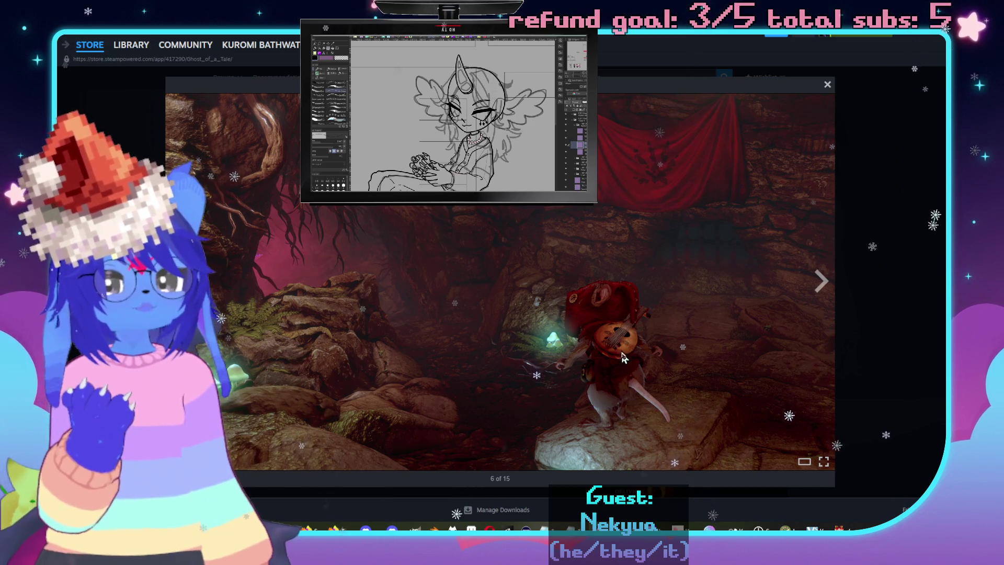
left_click(872, 307)
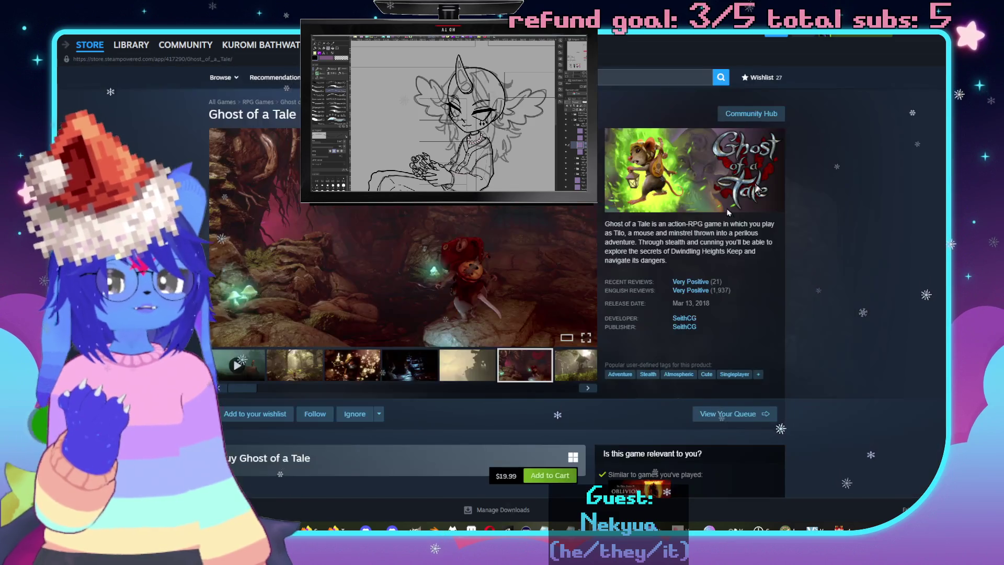
Page through the remaining screenshots, ending on the sunset cliff and stone-cave shots.
left_click(589, 388)
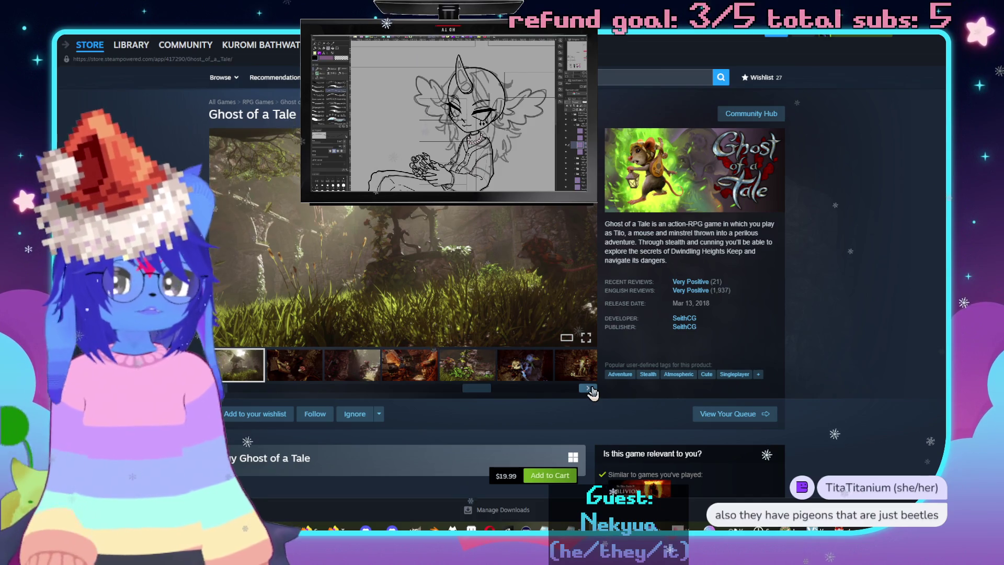
left_click(589, 388)
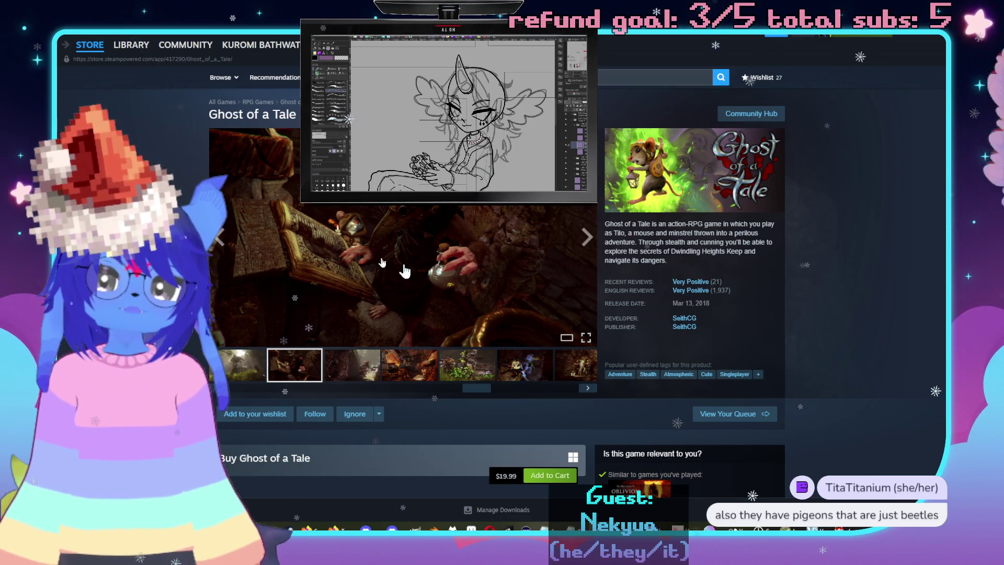
left_click(589, 389)
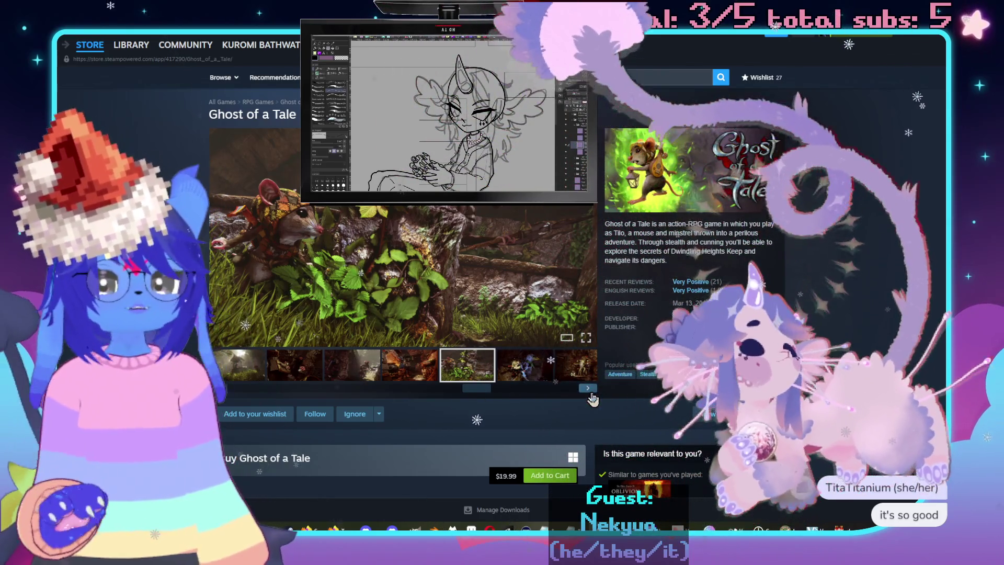
left_click(587, 390)
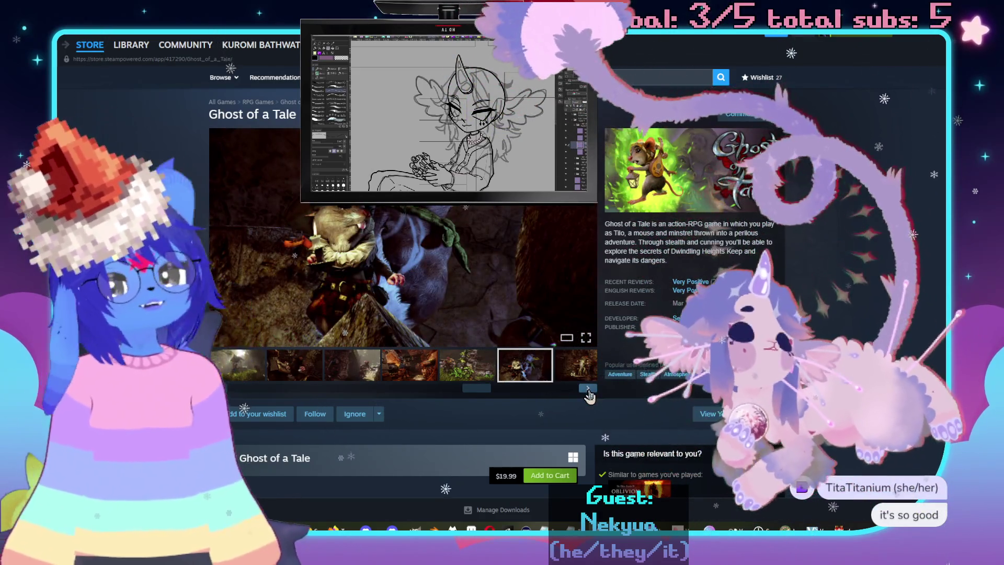
left_click(588, 389)
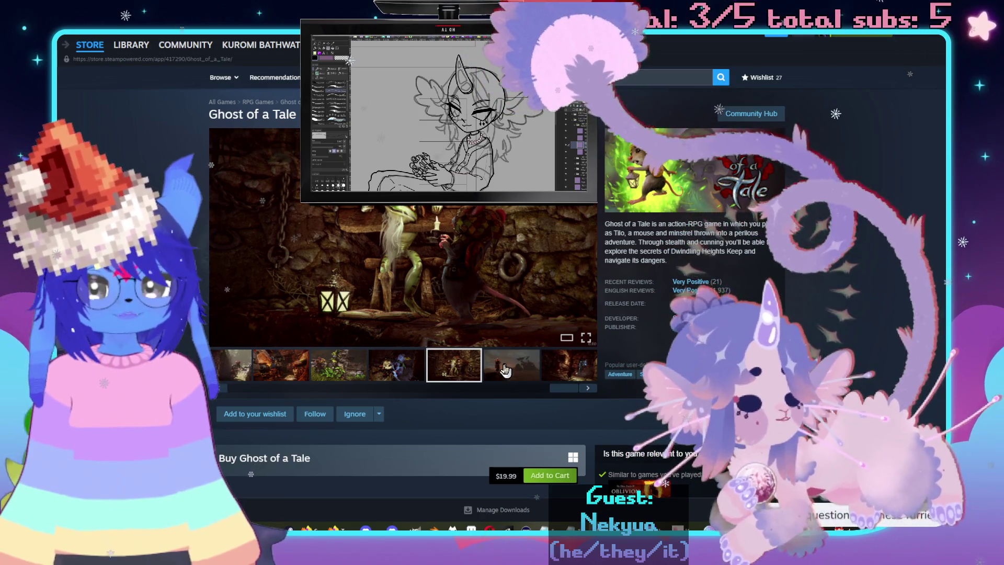
left_click(506, 368)
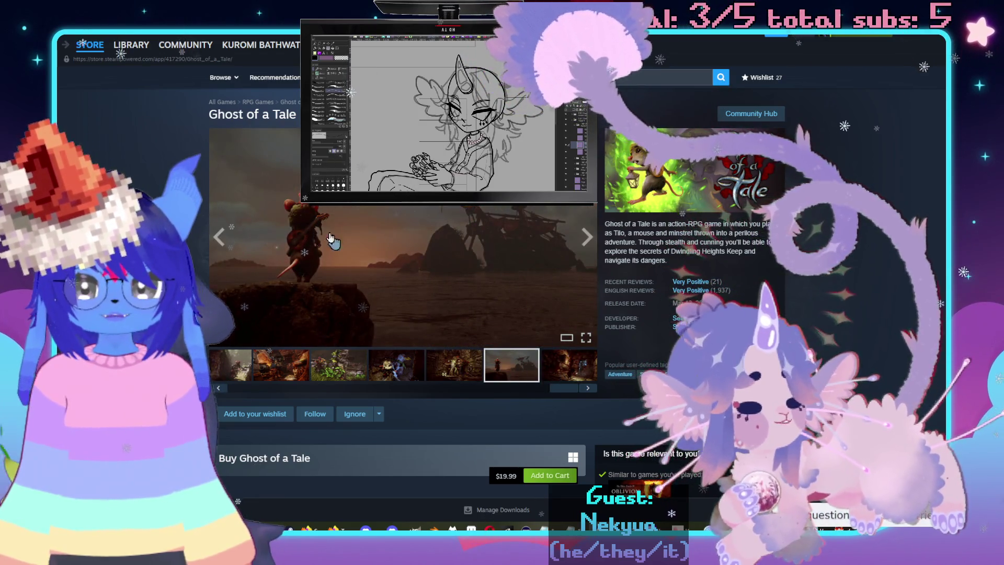
left_click(555, 361)
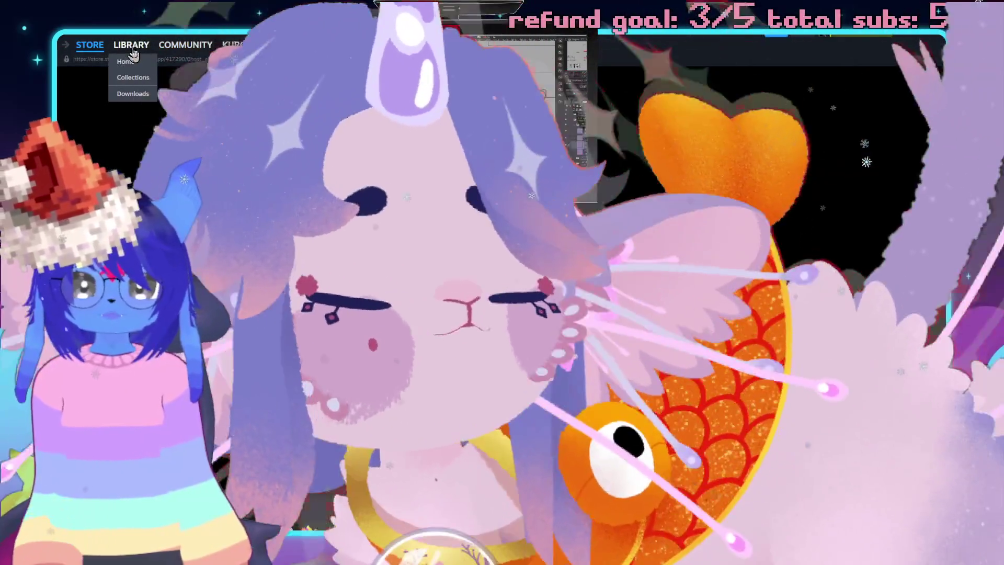
left_click(132, 47)
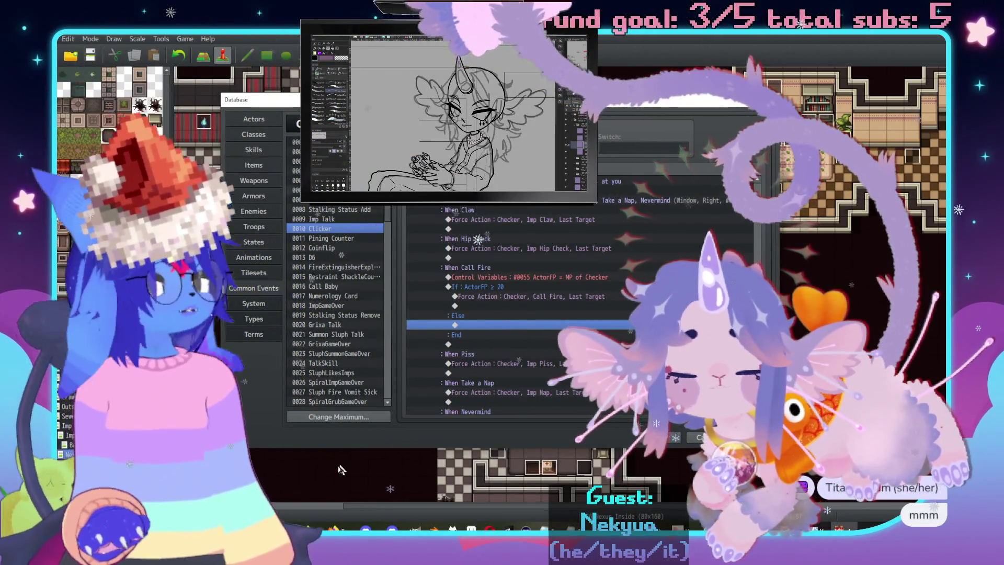
Add a Show Text command under Else using the red Face Tiles3 portrait.
scroll(538, 327, "down", 2)
scroll(478, 283, "down", 1)
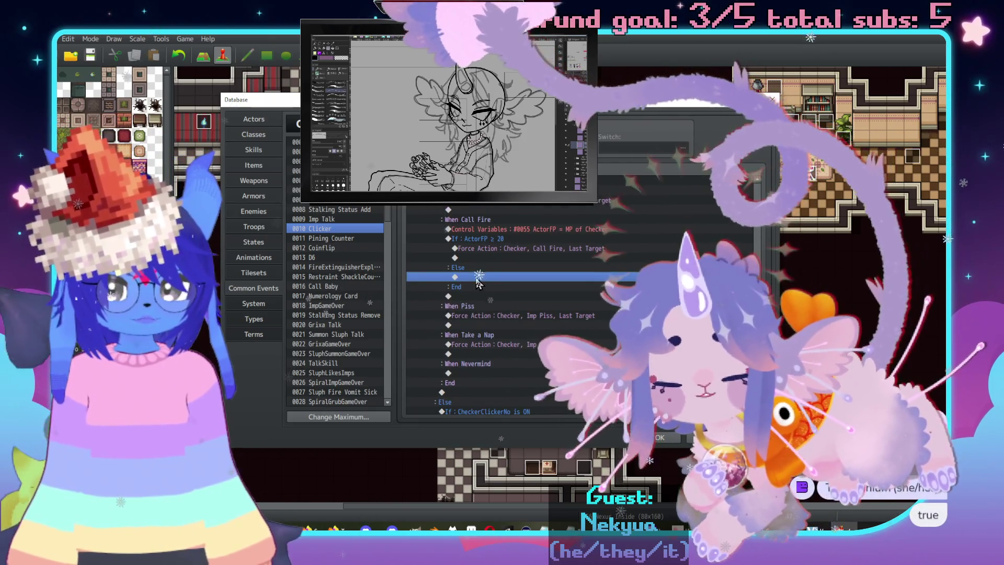
double_click(478, 283)
left_click(523, 176)
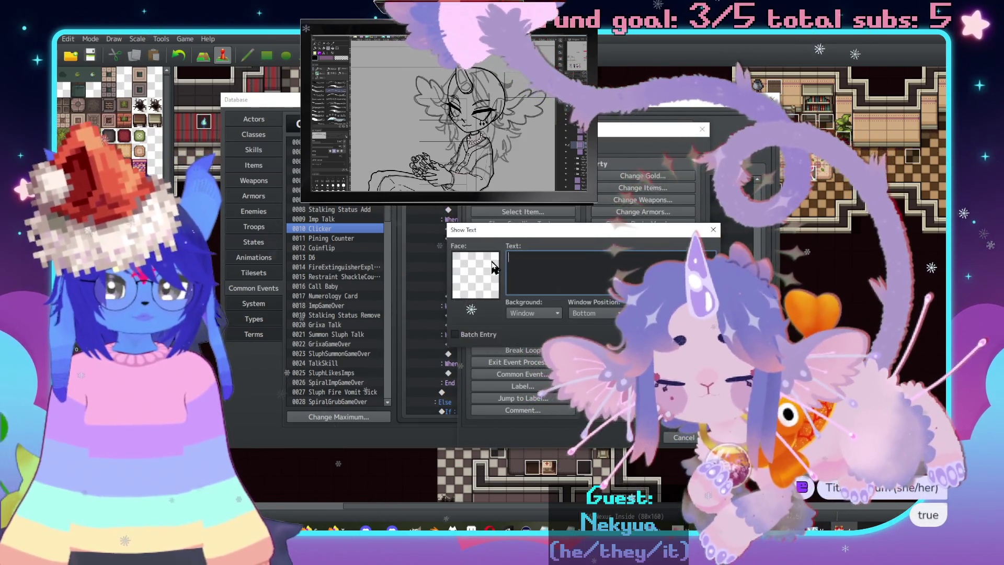
double_click(491, 264)
left_click(474, 212)
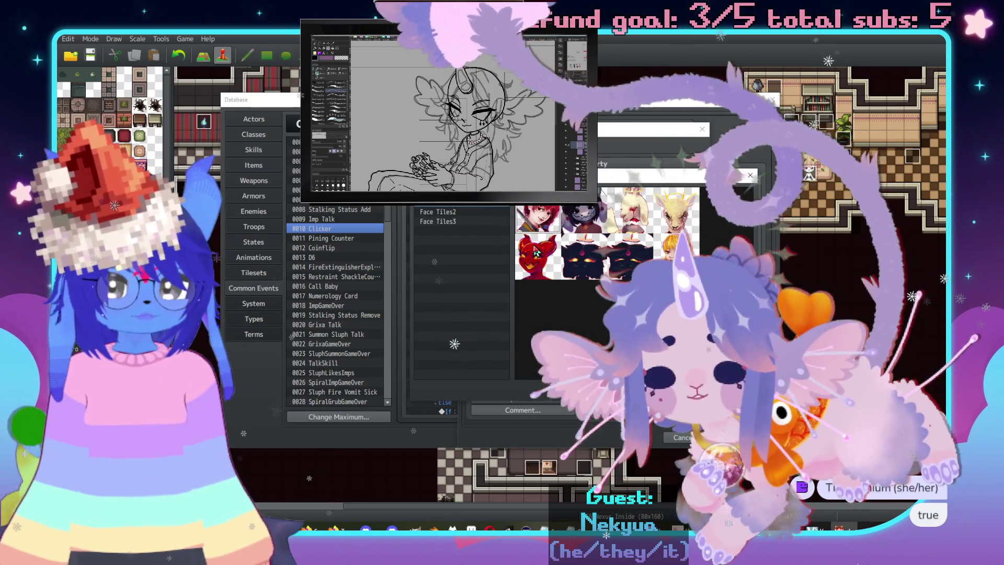
left_click(473, 222)
double_click(677, 209)
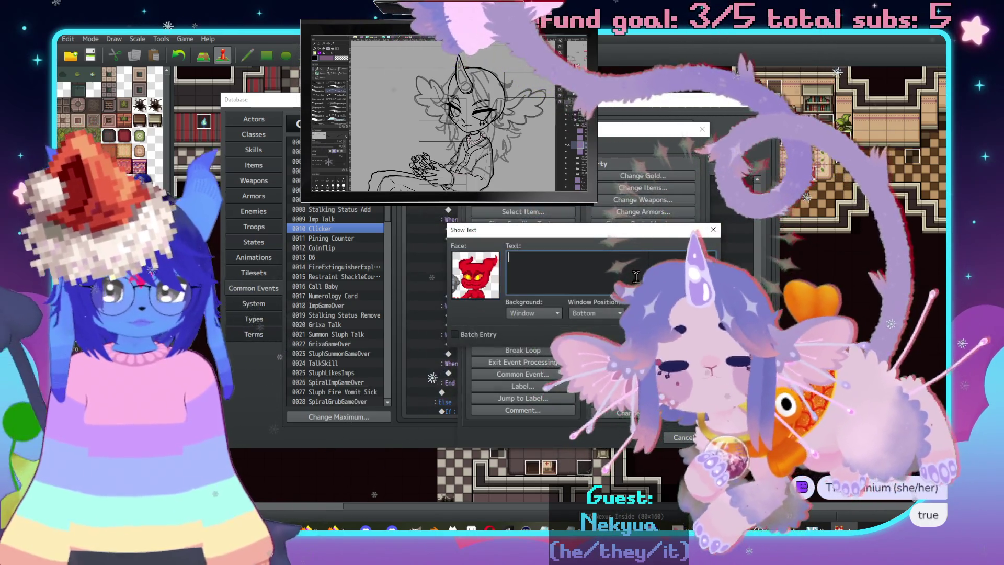
Write the line 'Bitch I can't do that!\. I ain't got the focus!' and confirm it.
type("Bitch I can")
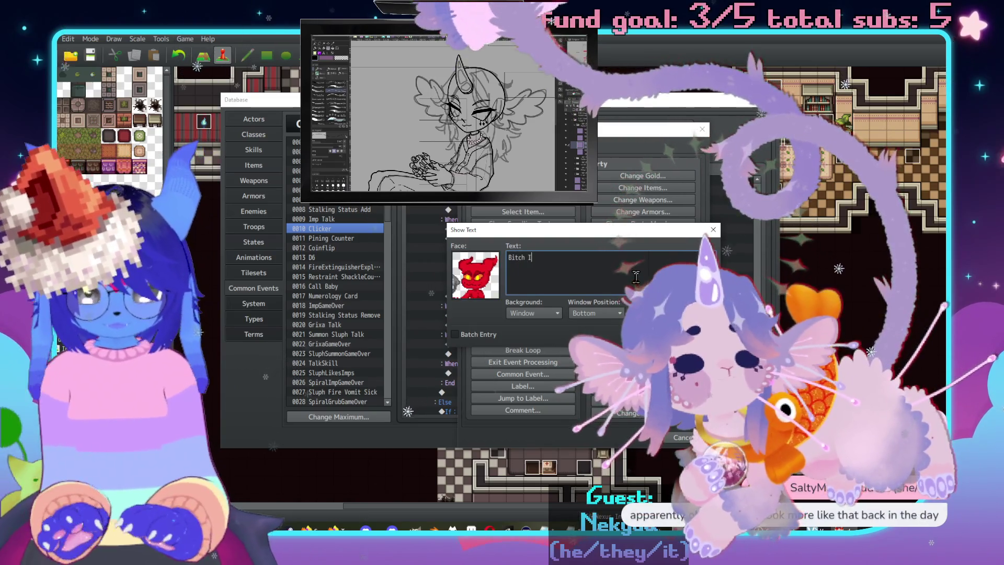
type("'t do that!")
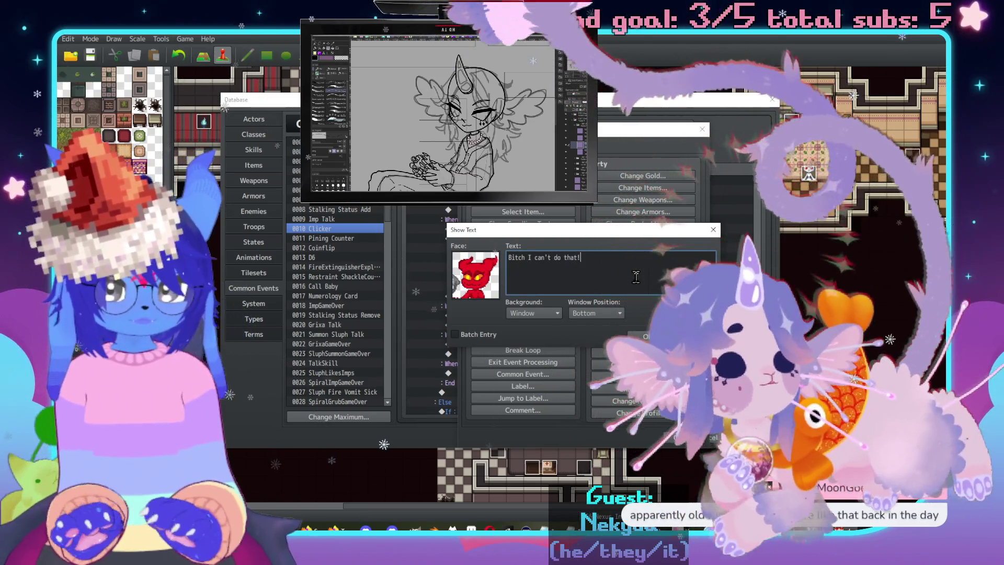
type("\\. I',")
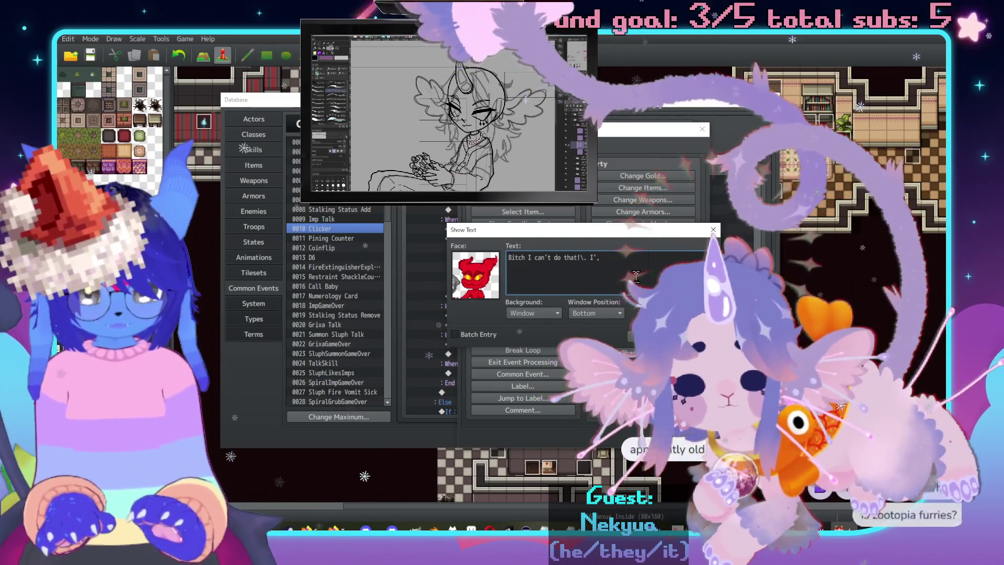
key("BackSpace")
type("m outta FP!")
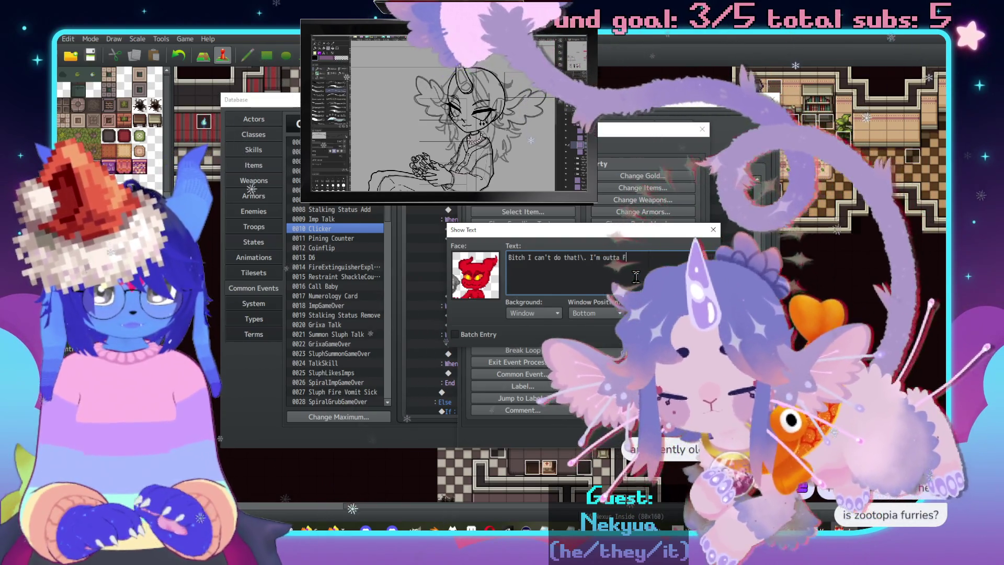
key("BackSpace")
key("BackSpace")
key("BackSpace")
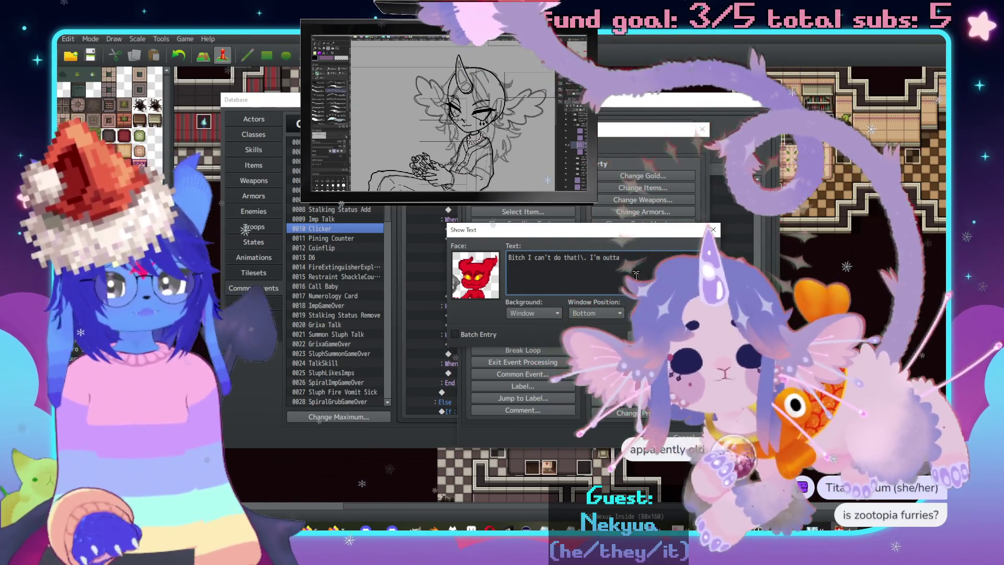
key("BackSpace")
type("ai'/t")
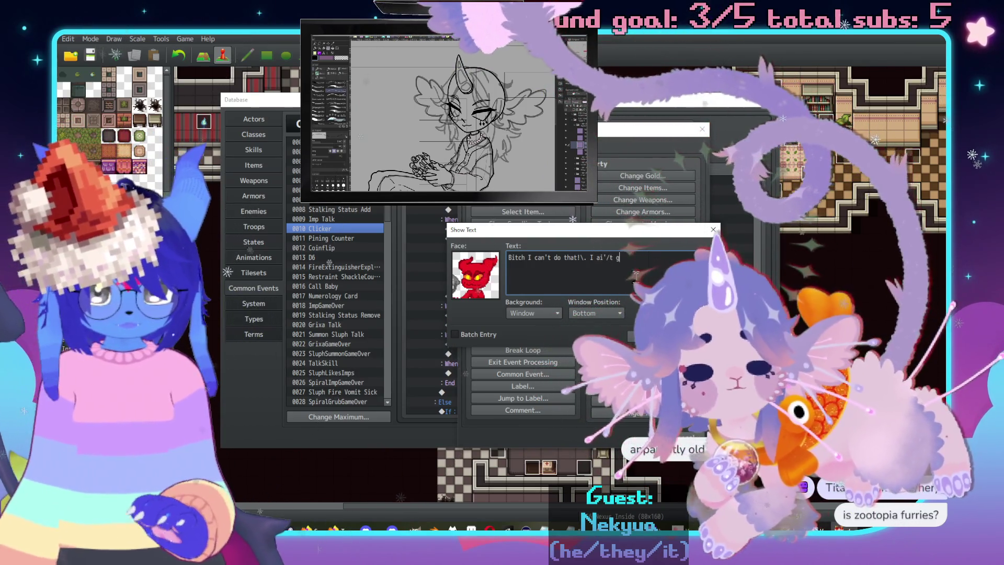
type("n't g")
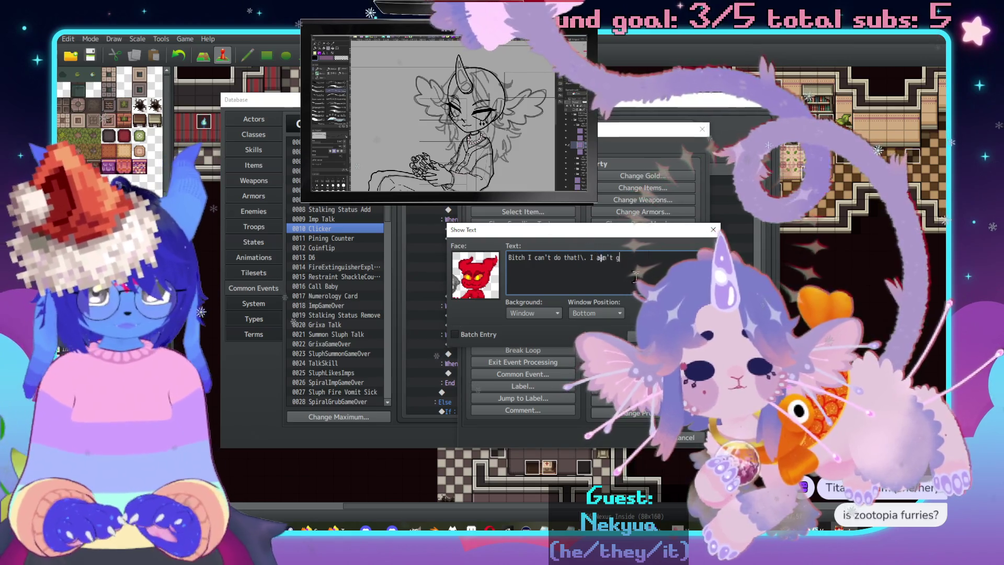
type("ot the focus!")
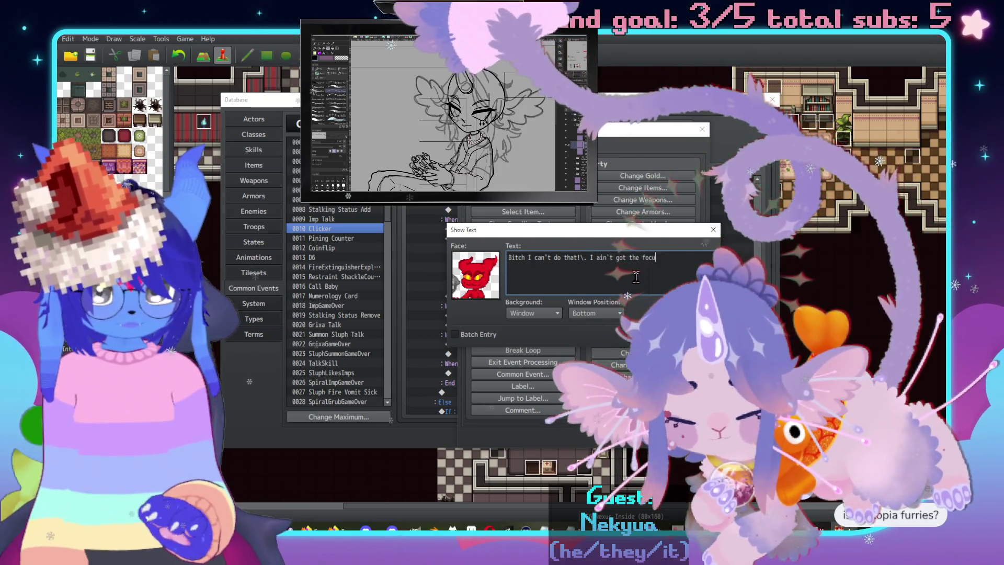
left_click(643, 351)
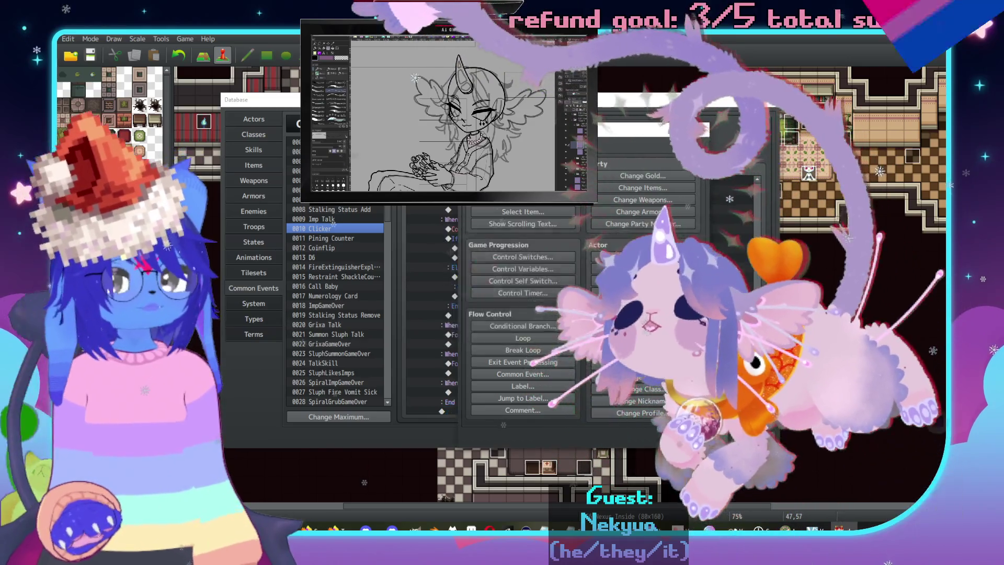
Insert a Label named 'CheckerMove' just above the Show Choices command.
scroll(522, 235, "up", 3)
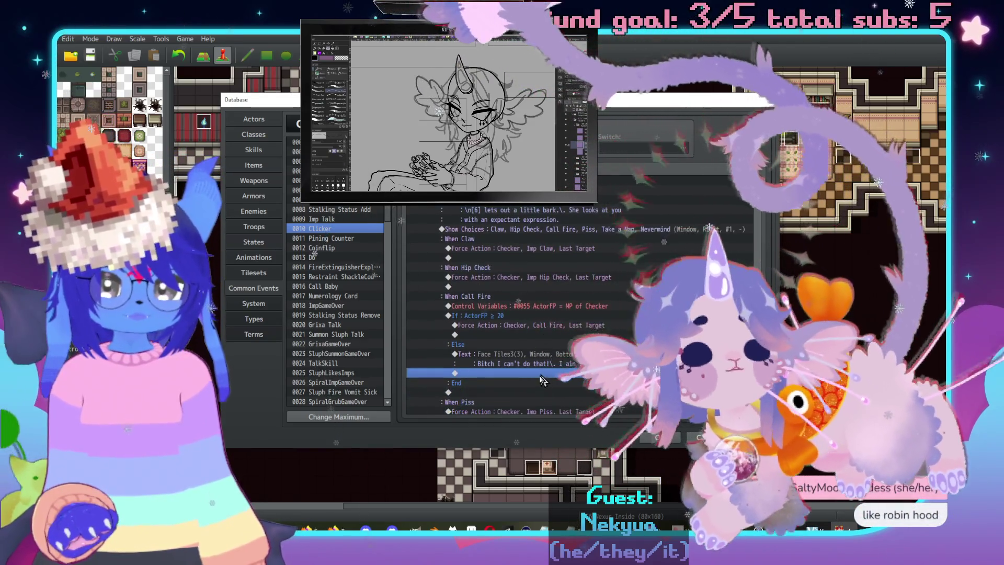
double_click(523, 373)
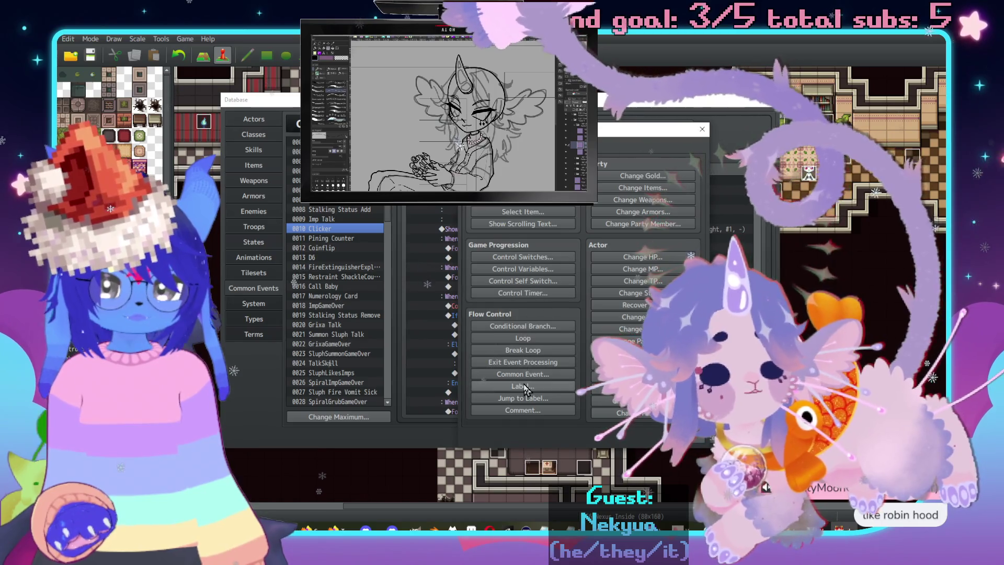
left_click(523, 385)
type("Ch")
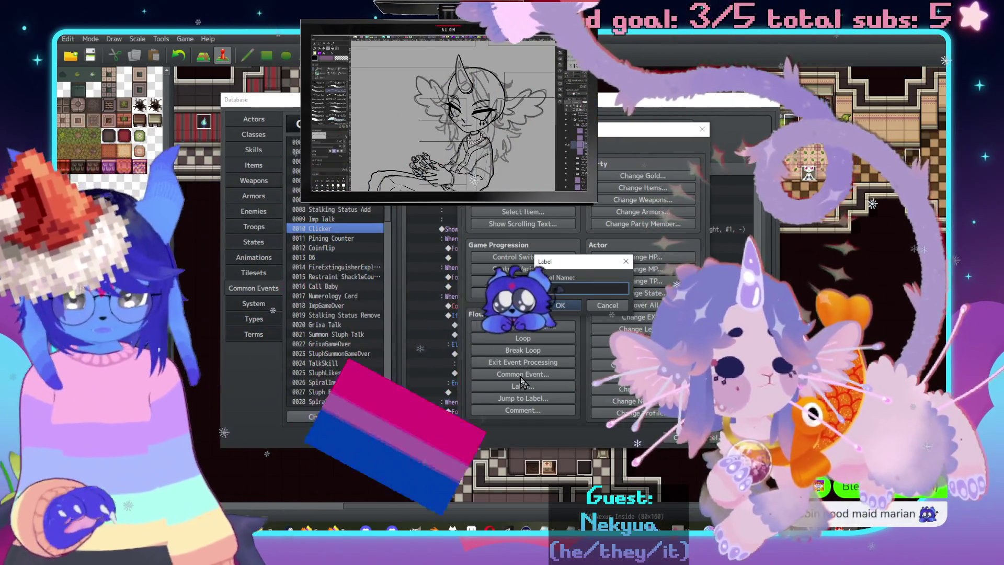
type("eckerov")
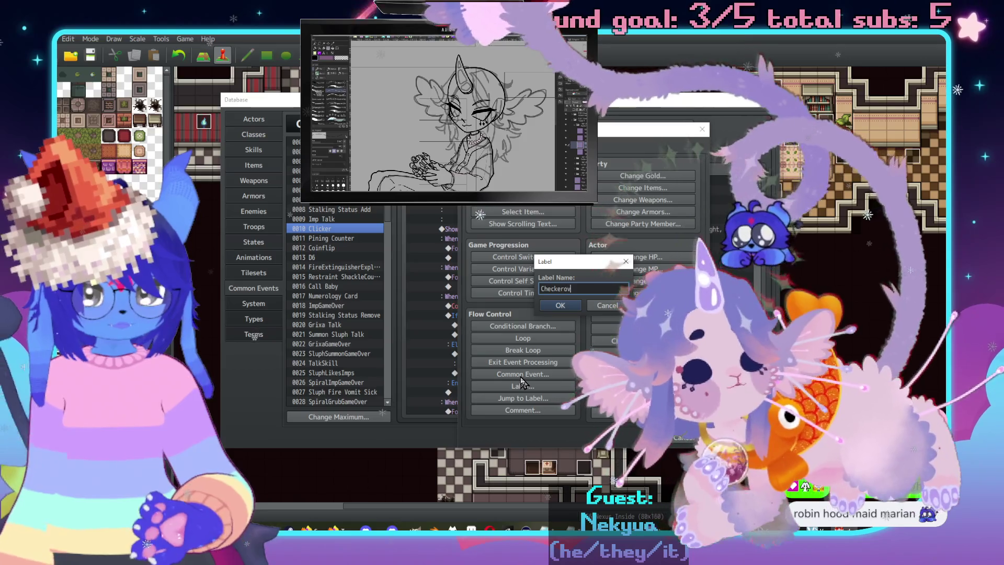
key("BackSpace")
key("BackSpace")
type("Move")
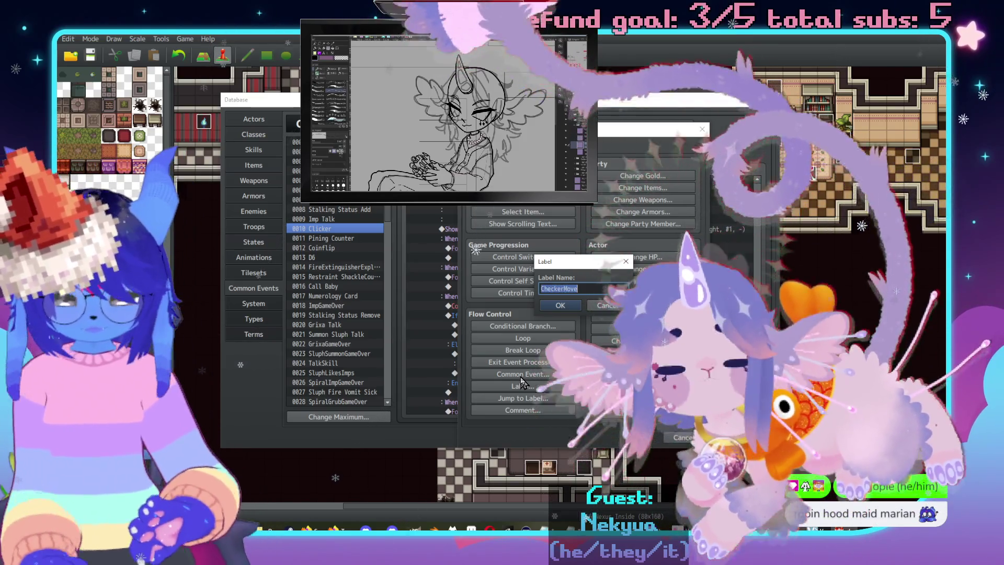
key("Return")
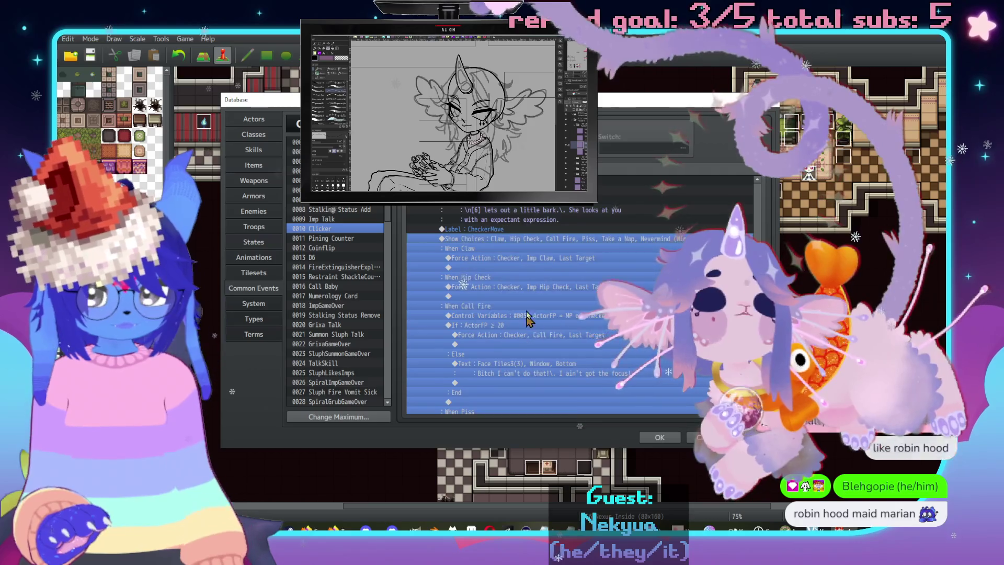
Add a Jump to Label CheckerMove after the Else text box.
left_click(521, 297)
double_click(570, 382)
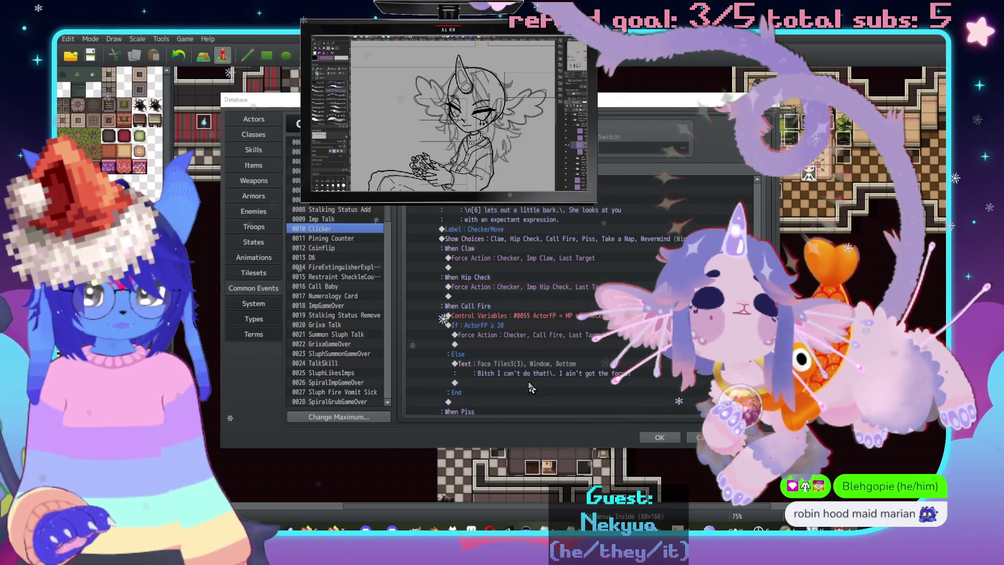
left_click(554, 398)
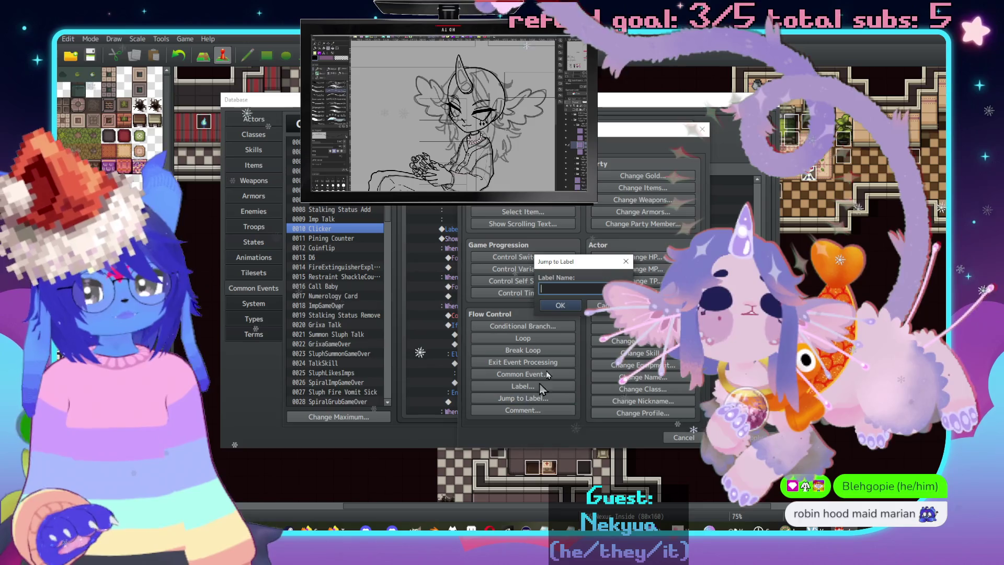
type("CheckerMove")
left_click(558, 310)
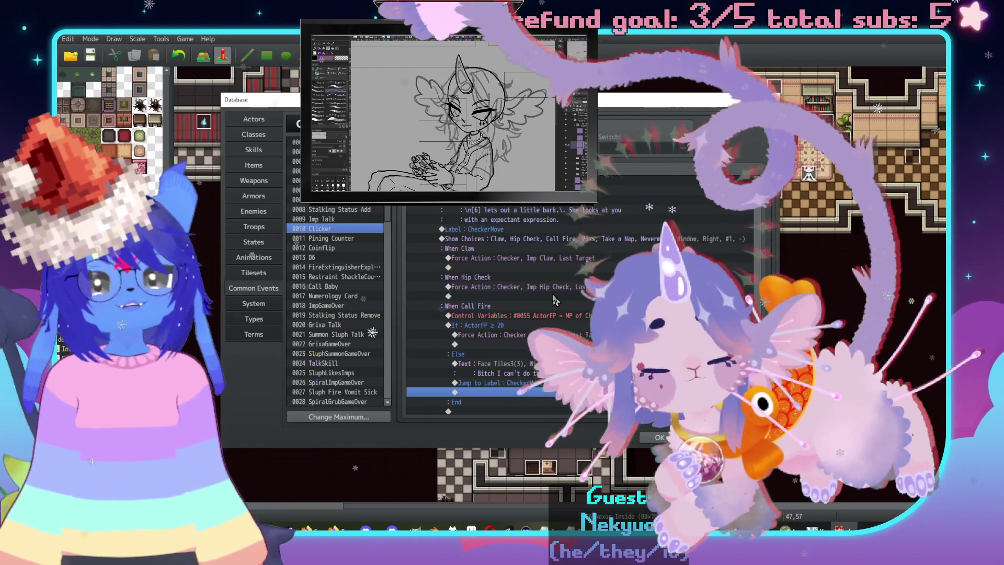
scroll(558, 304, "up", 4)
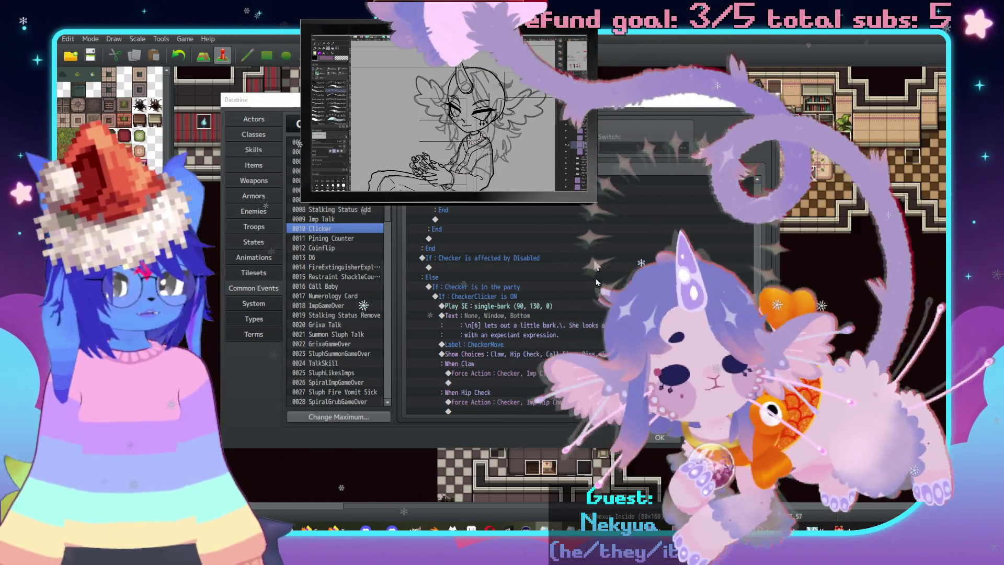
Confirm the Database with OK so the Clicker common event edits are saved.
left_click(660, 438)
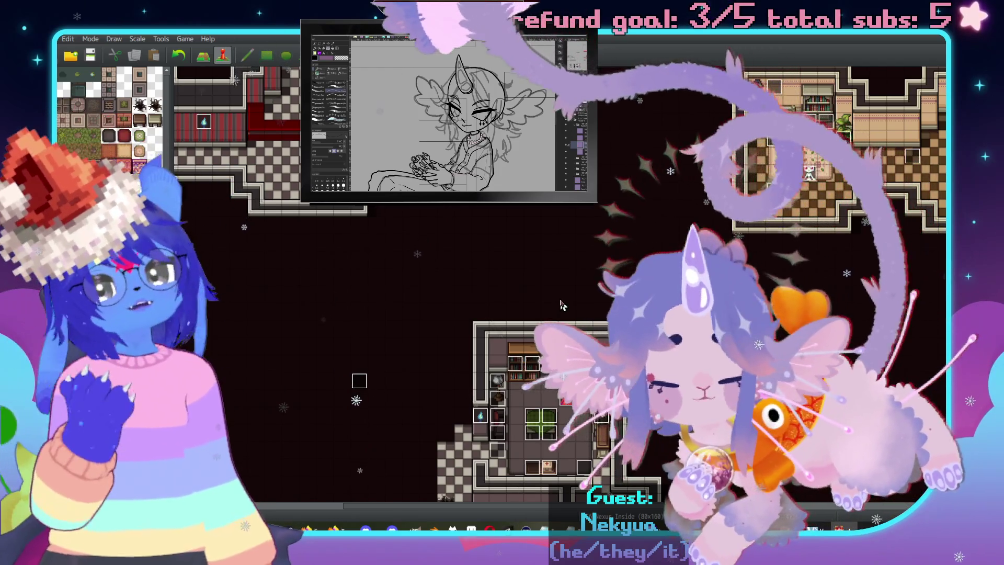
Pan to the target room, create event EV255 there, and set its priority to Same as characters.
middle_click(616, 237)
middle_click(430, 241)
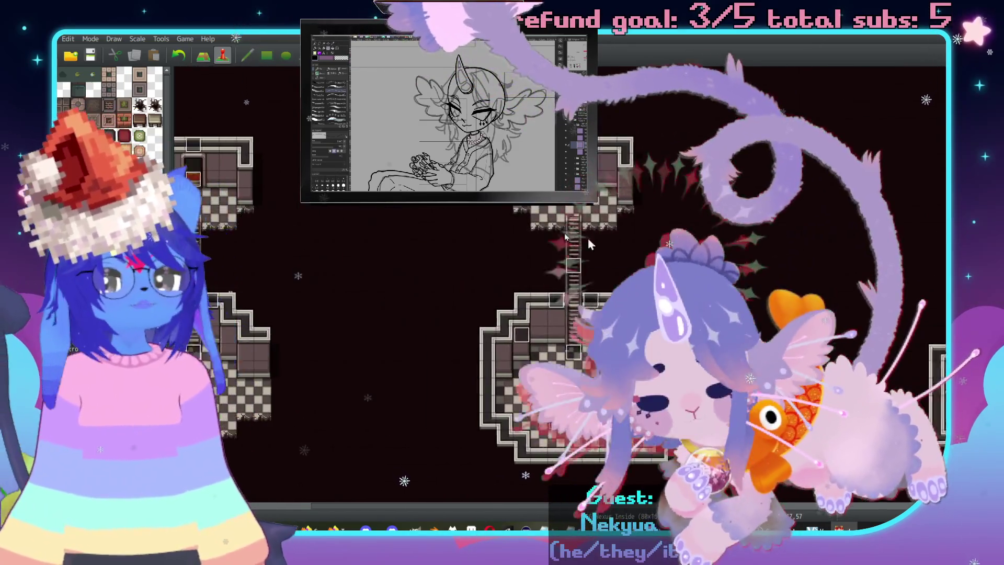
middle_click(564, 234)
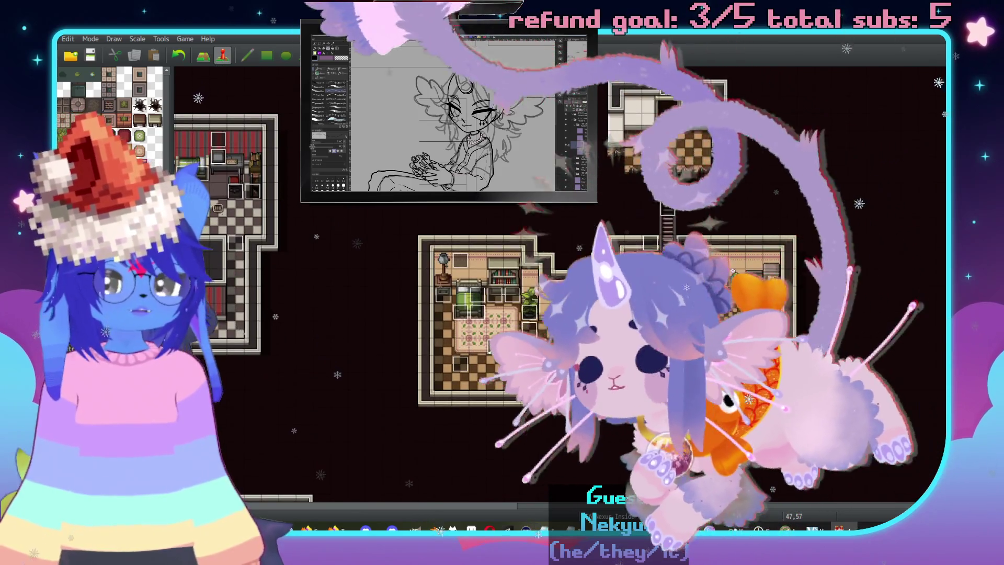
double_click(513, 215)
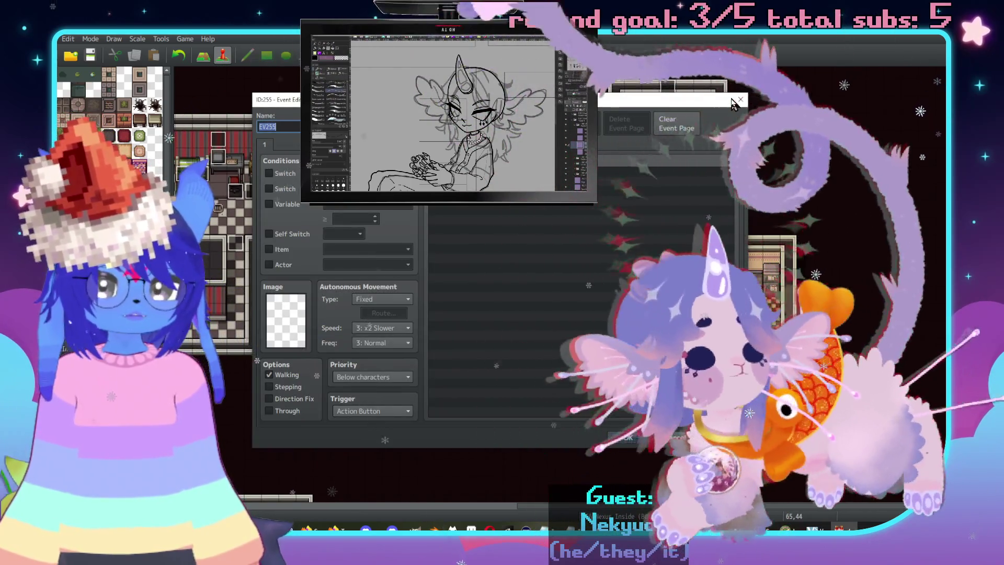
left_click(371, 377)
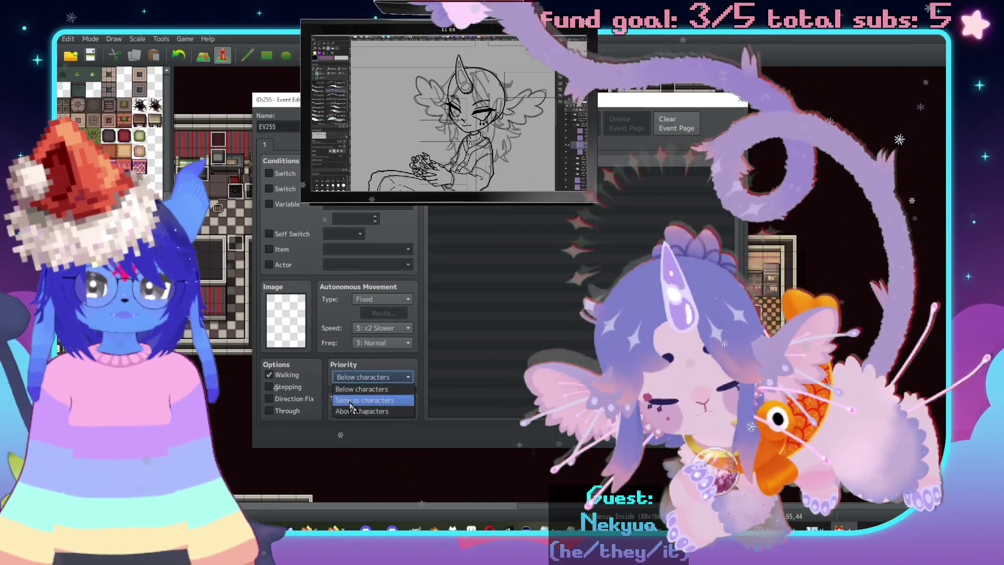
left_click(366, 389)
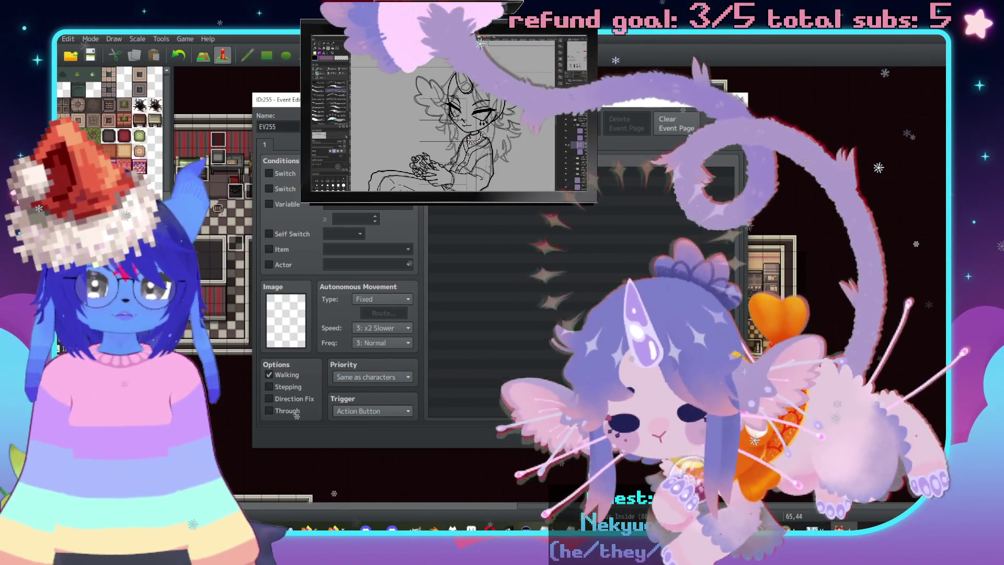
Close the EV255 event editor and zoom the map out.
mouse_move(282, 99)
left_mouse_down()
mouse_move(401, 344)
mouse_move(415, 353)
left_mouse_up()
double_click(456, 379)
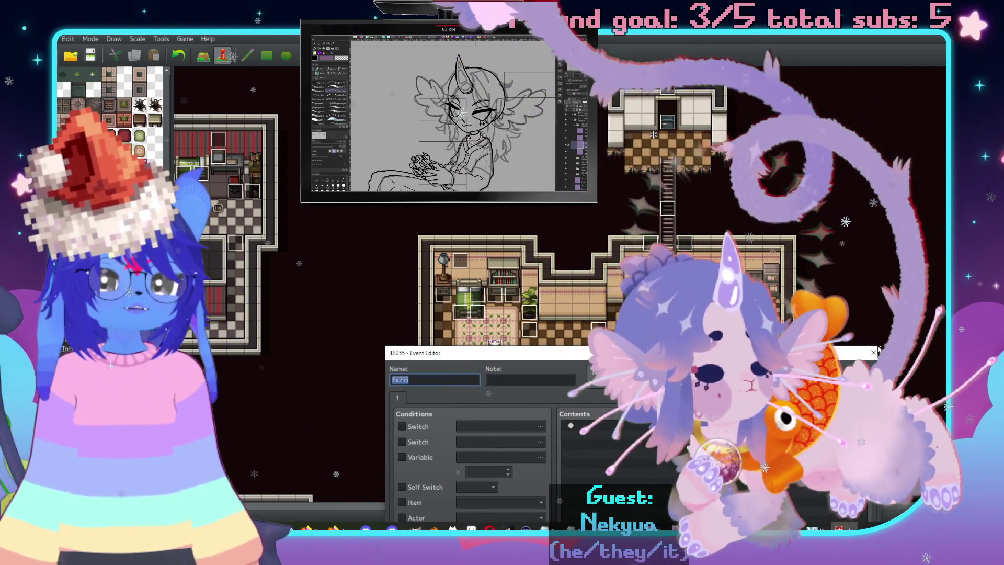
left_click(873, 353)
scroll(599, 222, "down", 2)
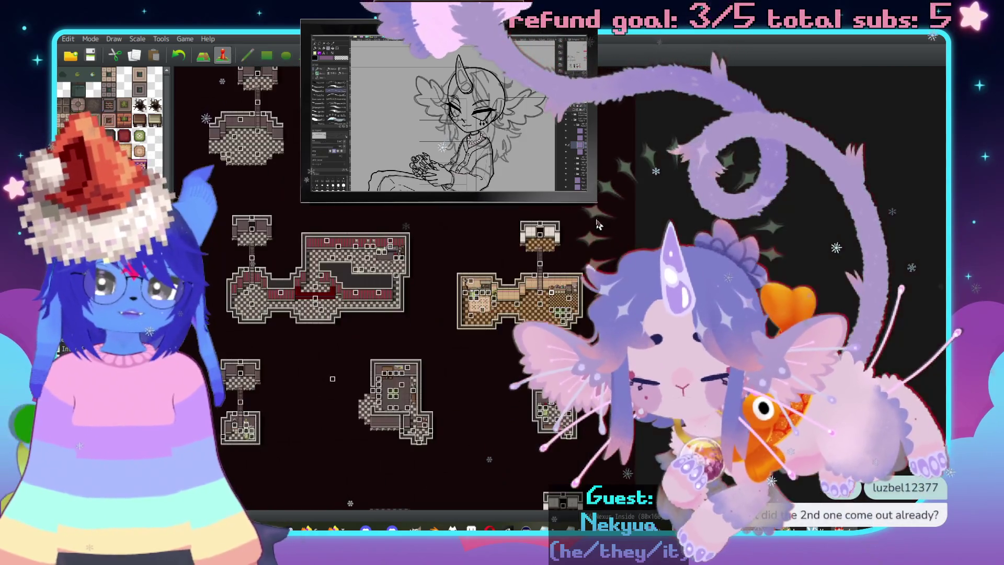
scroll(510, 253, "down", 1)
scroll(393, 242, "up", 3)
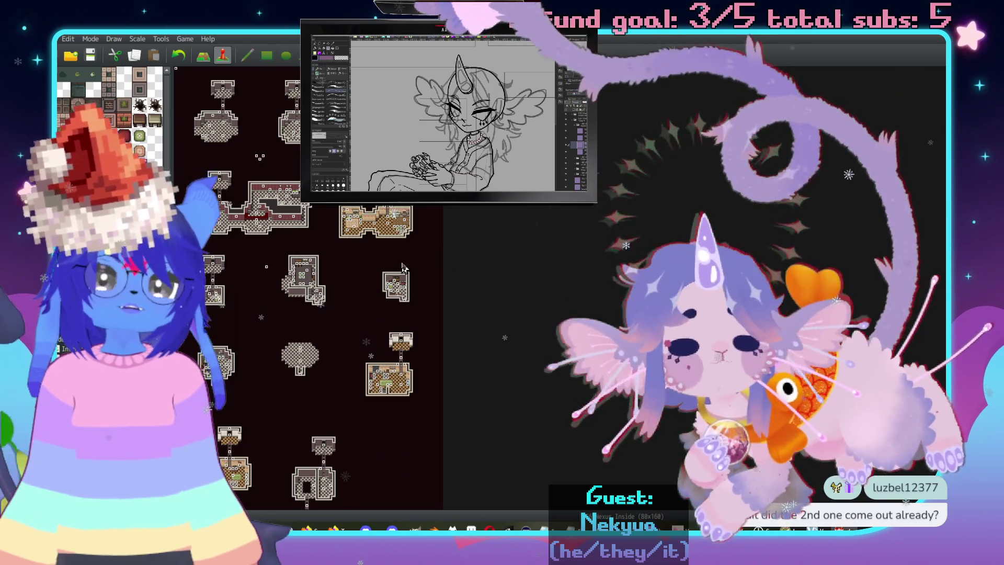
scroll(405, 264, "down", 5)
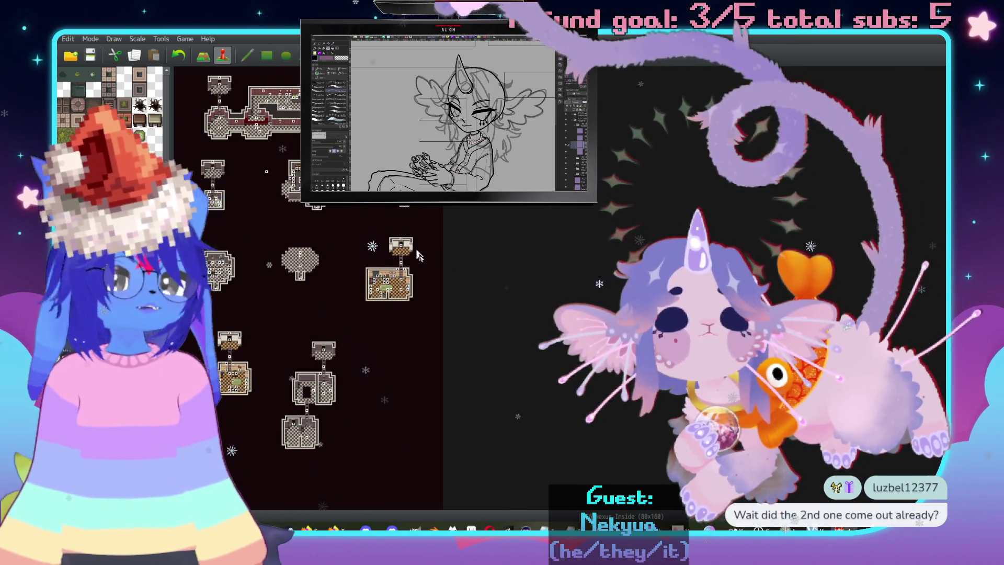
Begin typing the 'A clean countertop.' message in event 255's Show Text box.
scroll(400, 246, "up", 5)
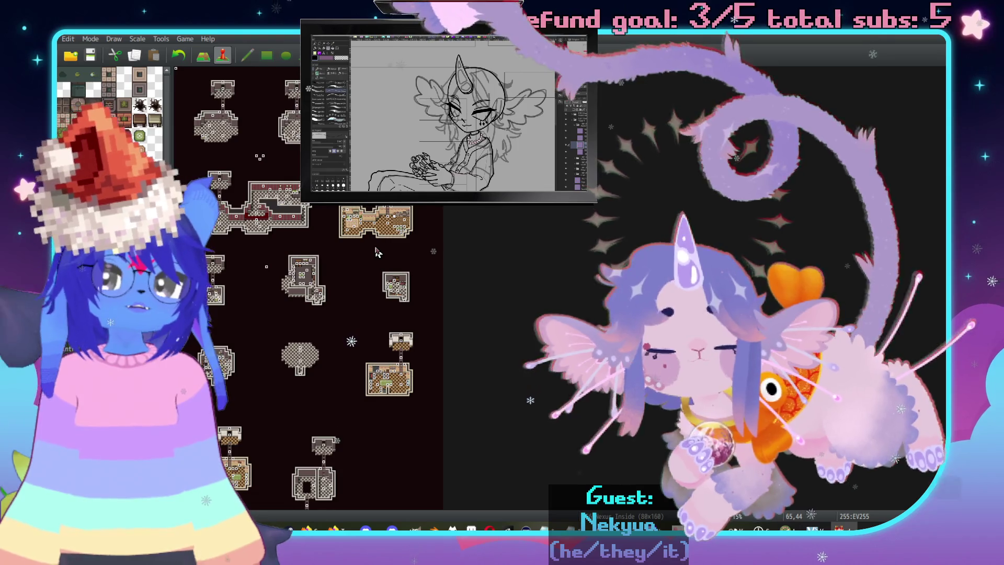
scroll(379, 253, "down", 2)
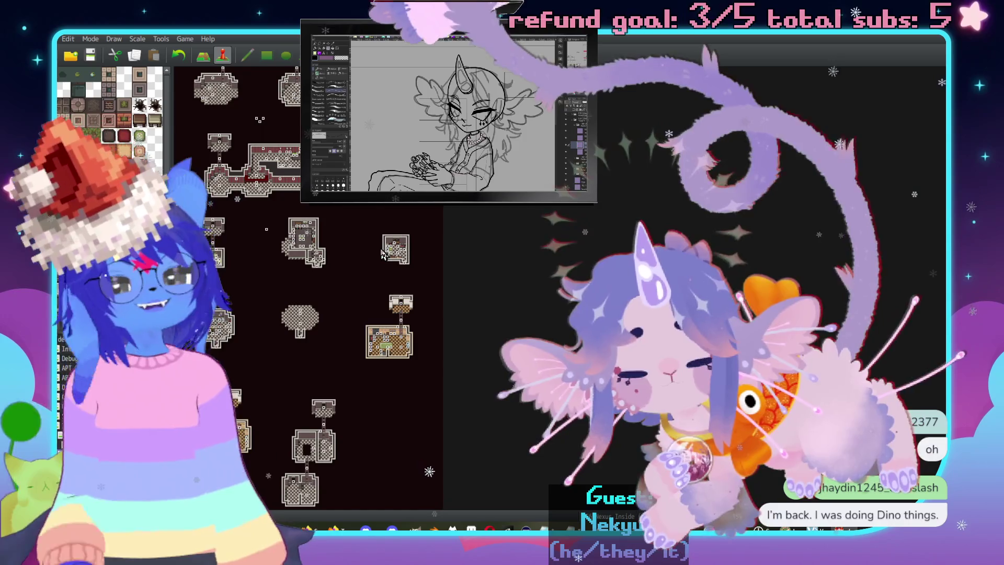
type("A clean countertop.\\. A perfect")
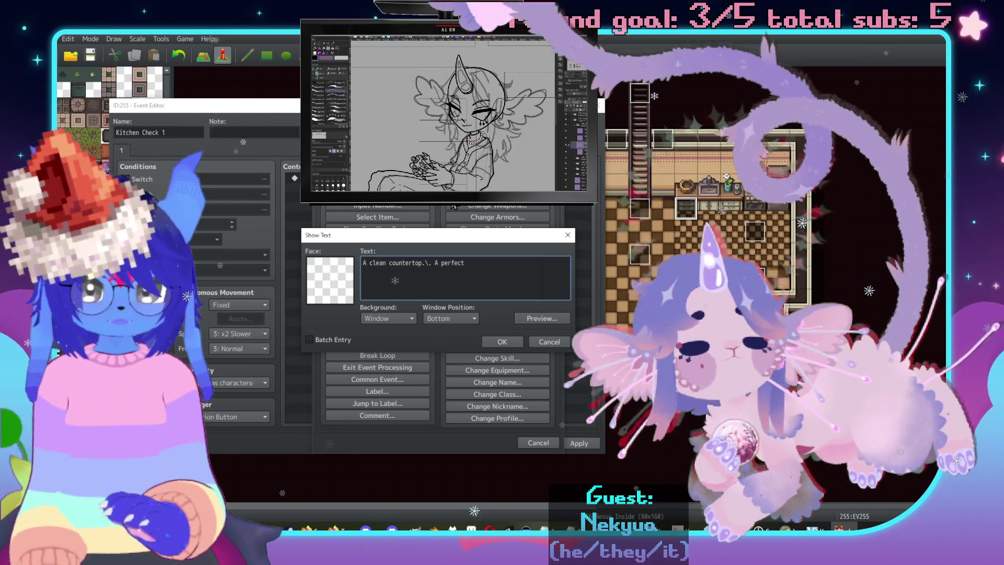
Finish the text as 'A new-looking pressure cooker is sitting atop it.' on a second line, then confirm.
key("BackSpace")
key("BackSpace")
key("BackSpace")
type("new-looking")
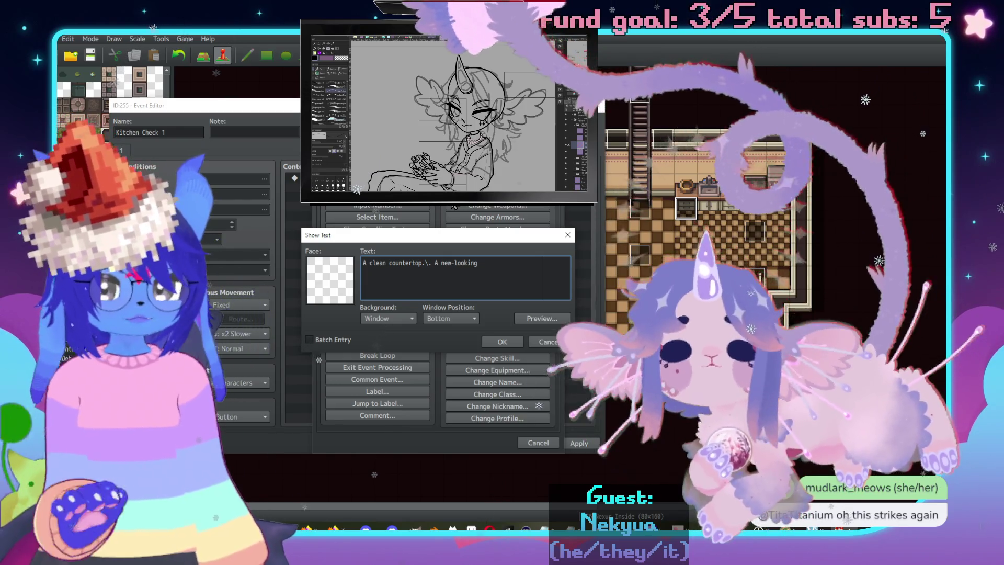
type(" pressur")
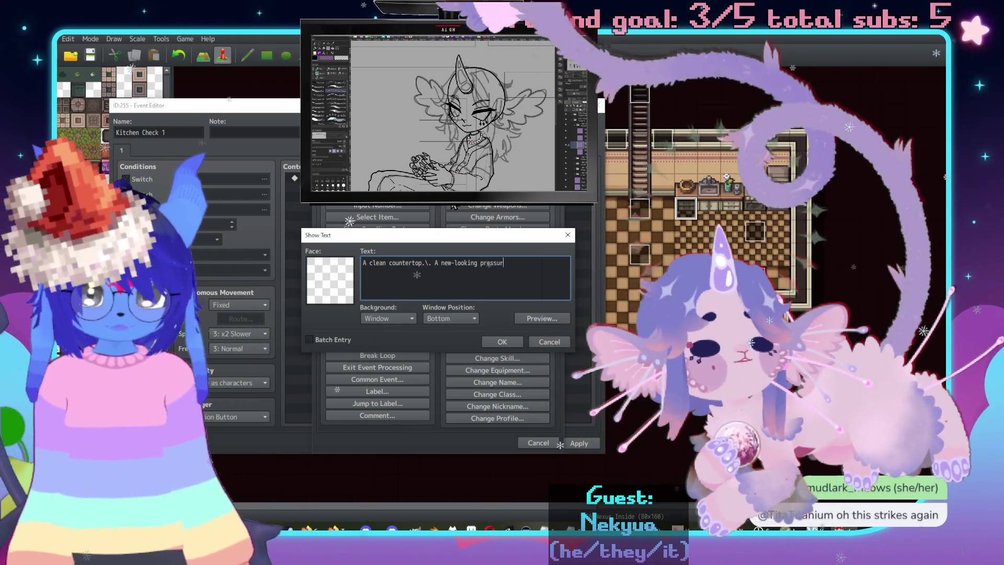
type("e cooker")
key("Return")
type("is si")
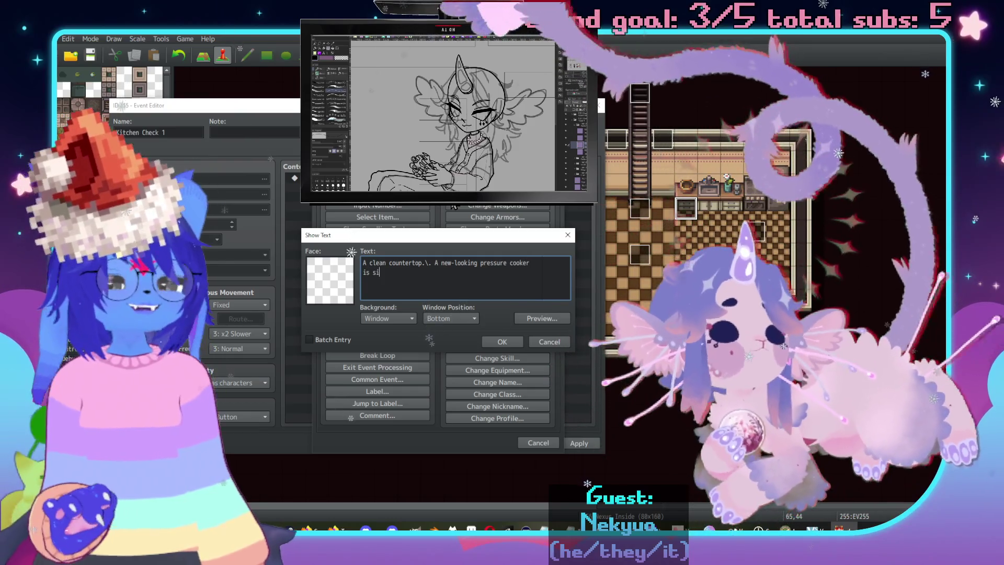
type("tting atop i")
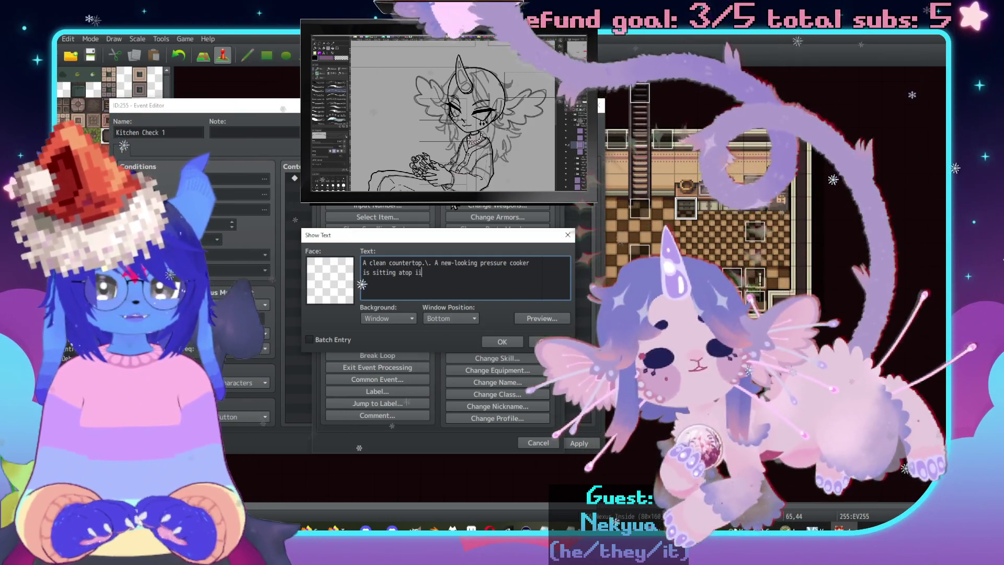
type("t.")
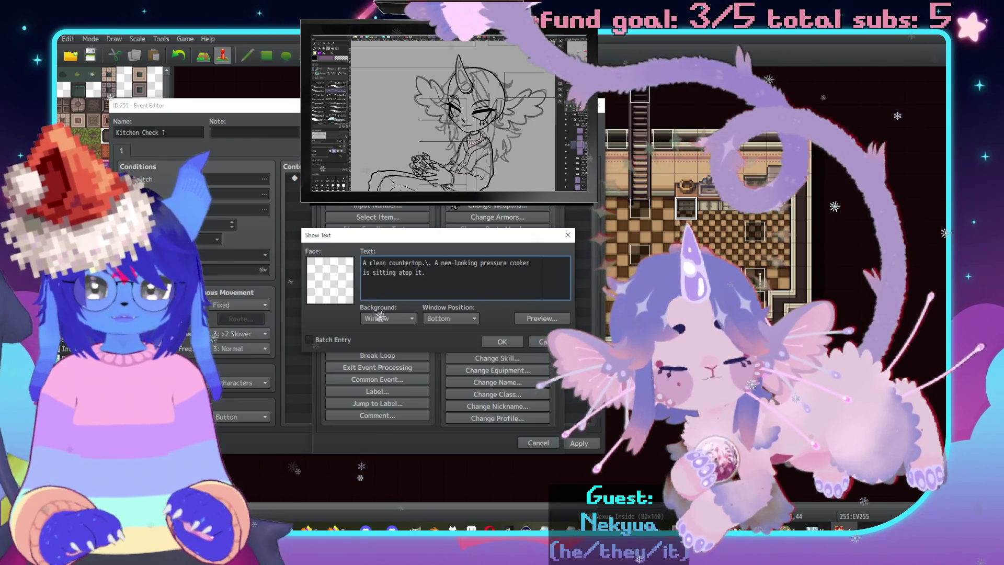
left_click(502, 341)
left_click(577, 447)
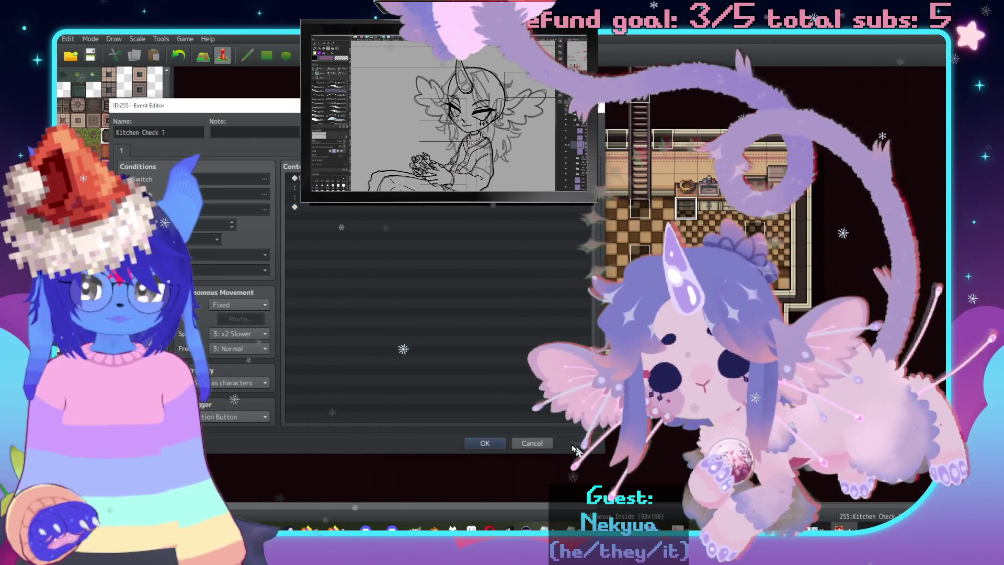
left_click(498, 444)
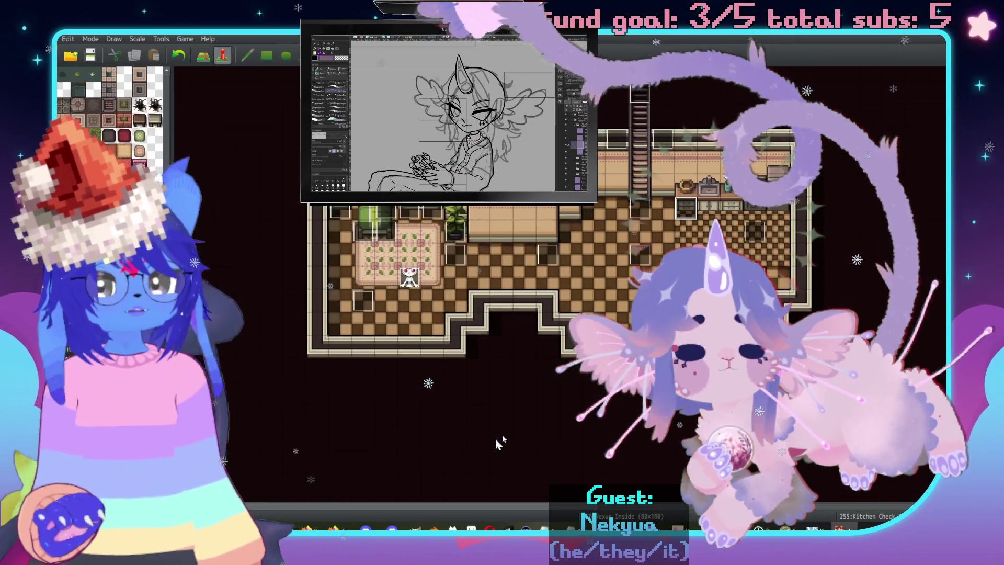
Change event 256's message to 'A clean countertop.\. A spotless sink is set into it.'.
double_click(709, 207)
double_click(612, 182)
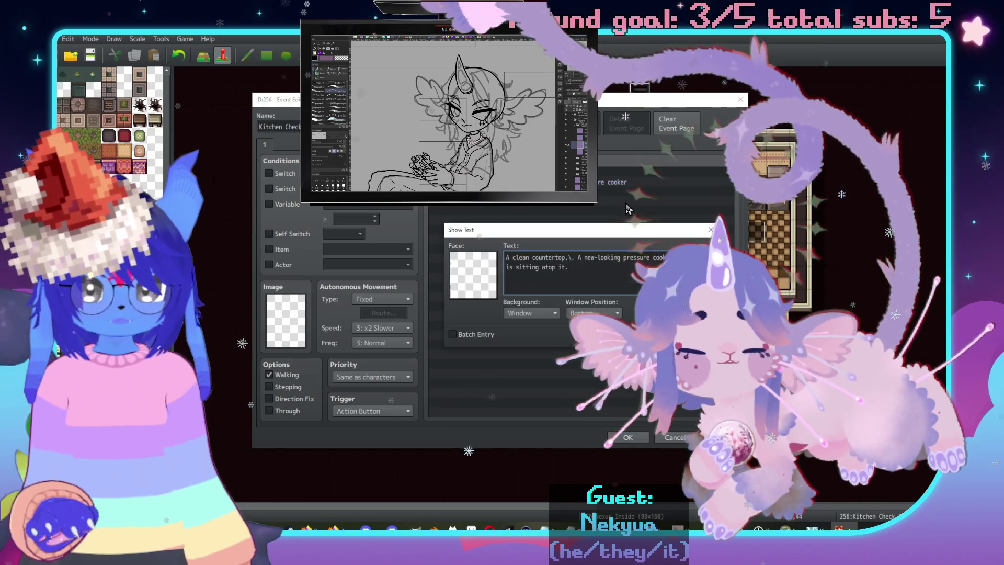
left_click_drag(570, 267, 591, 256)
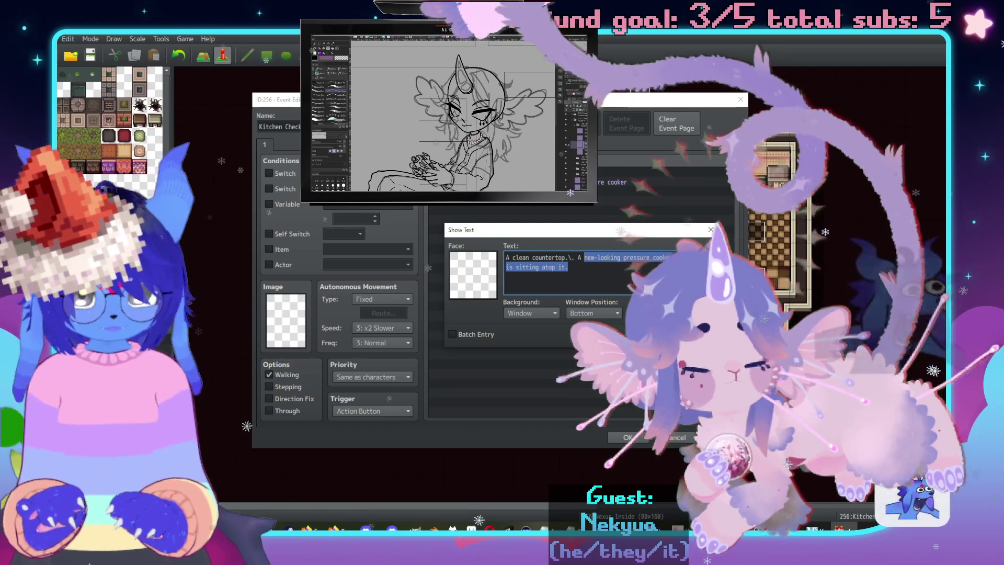
type("spotless")
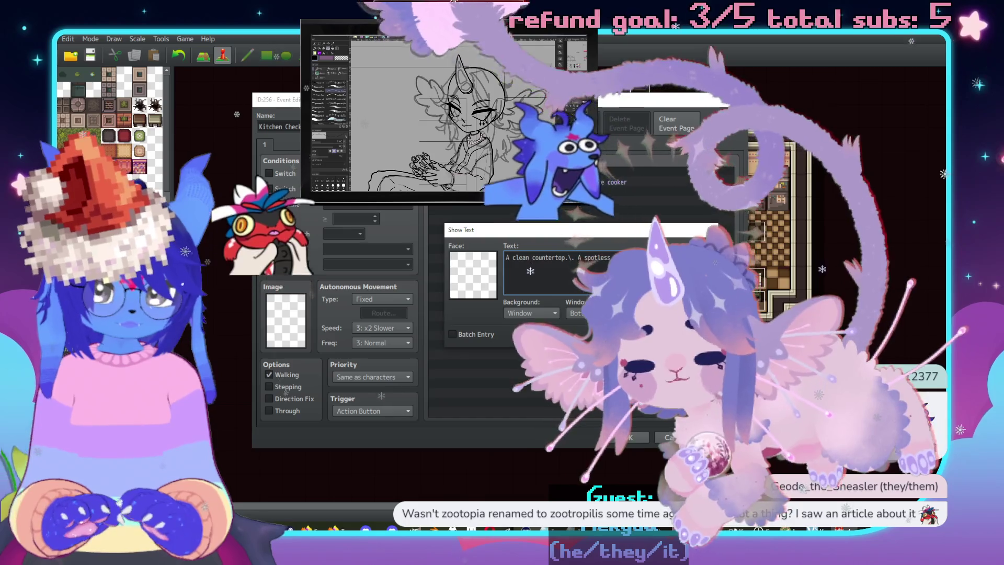
type(" sink is set int")
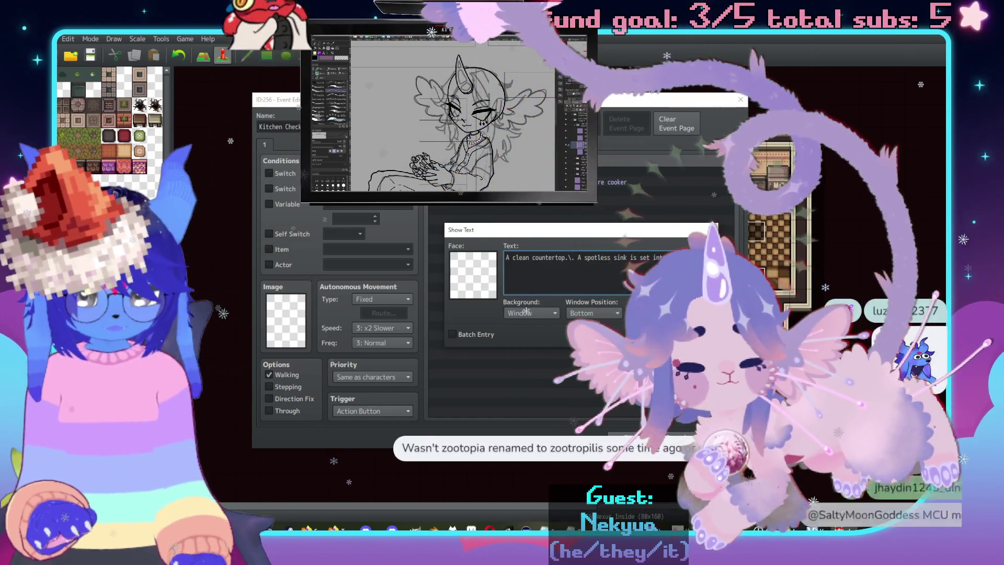
type("o")
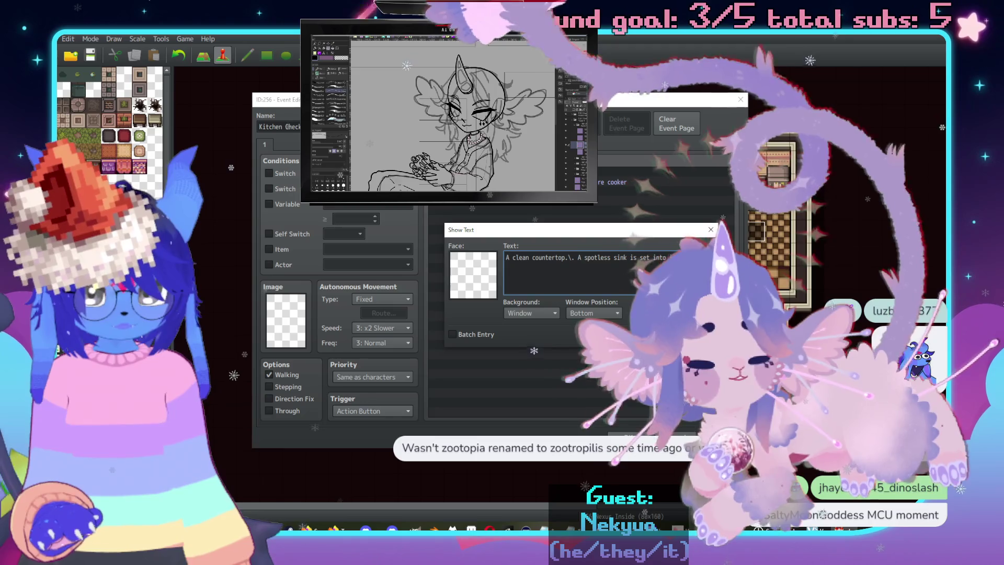
type(" it.")
key("ctrl+Return")
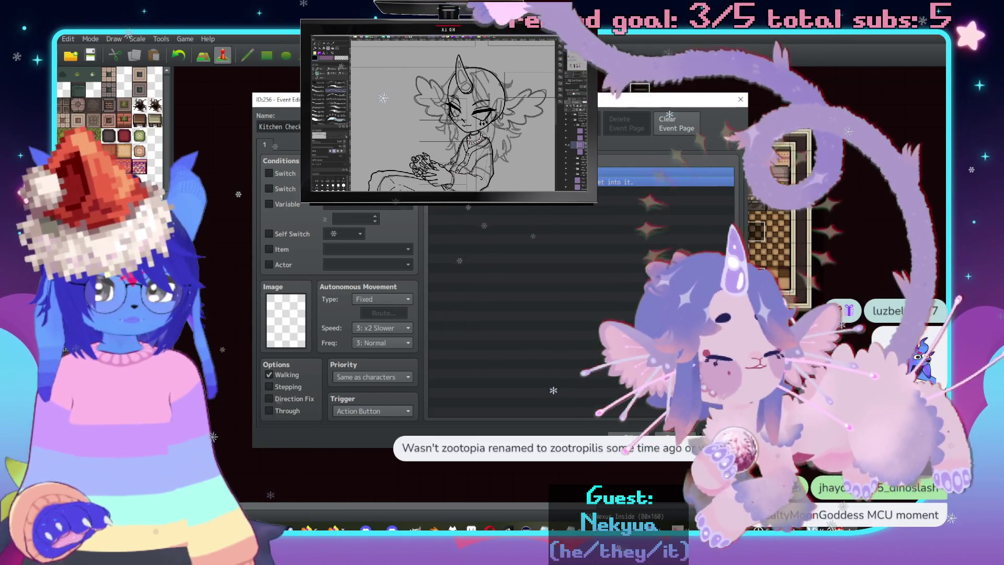
left_click(631, 438)
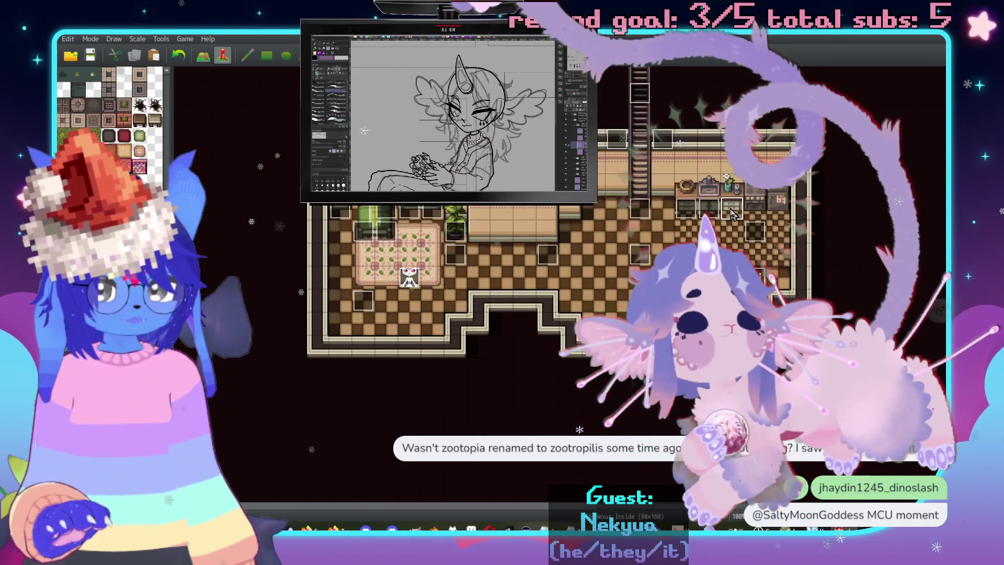
Open event 257's message, close it unchanged, and return to Map mode.
double_click(733, 209)
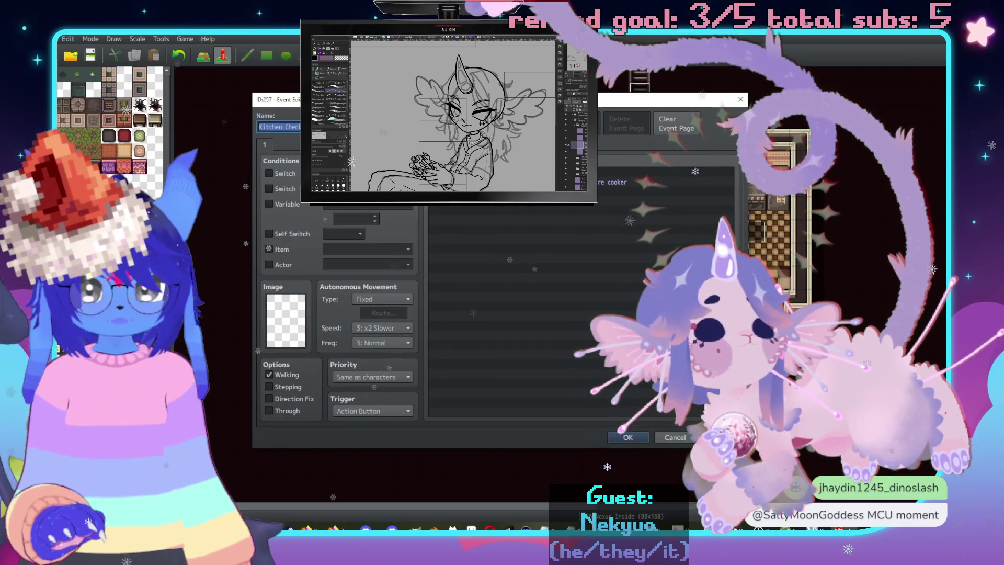
double_click(653, 182)
key("Escape")
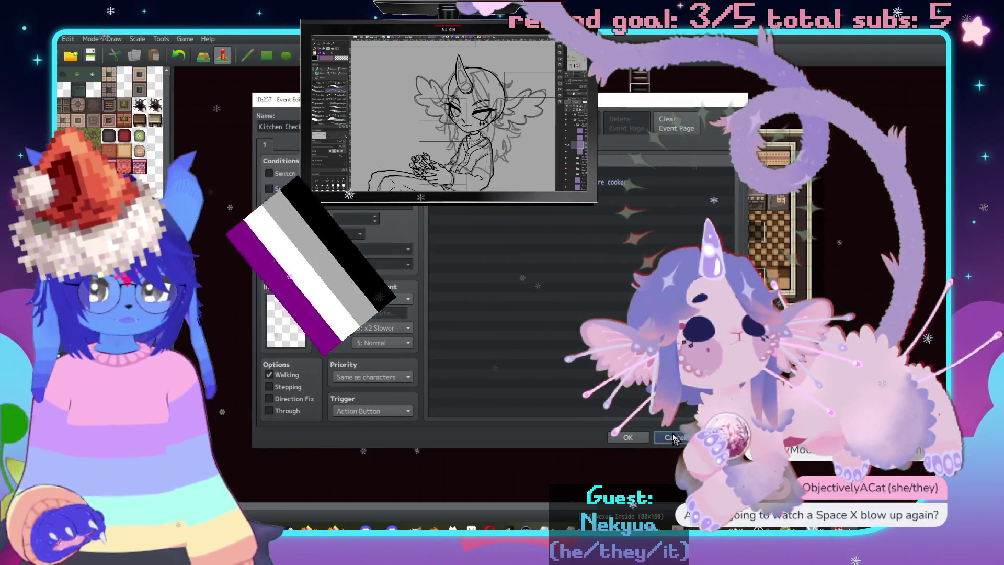
left_click(673, 438)
key("F5")
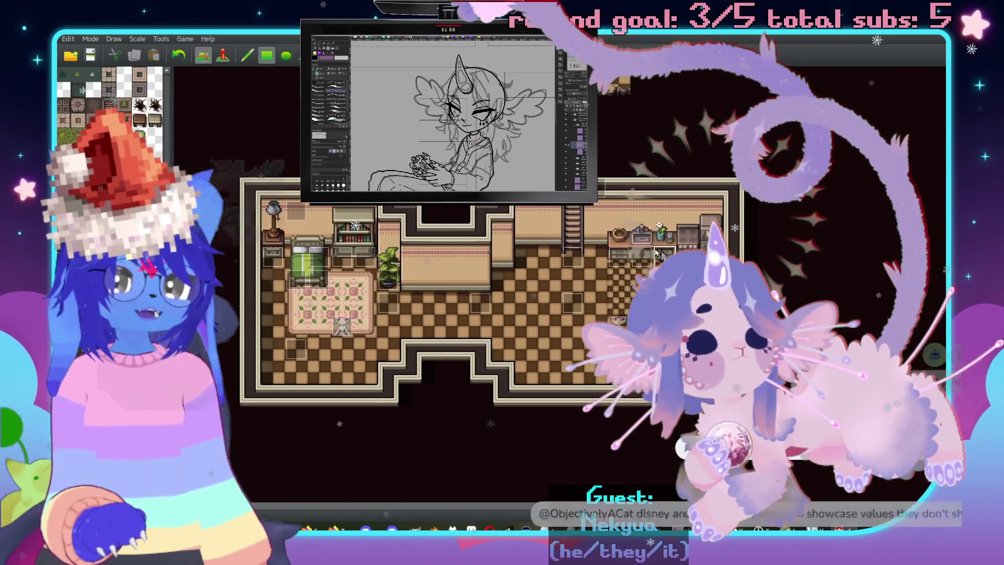
scroll(661, 254, "up", 1)
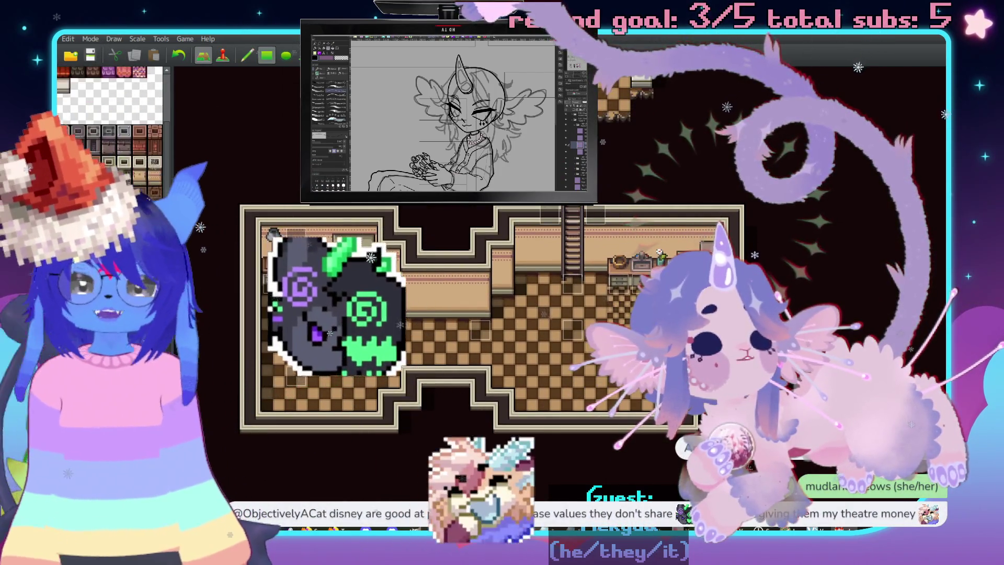
scroll(109, 104, "down", 2)
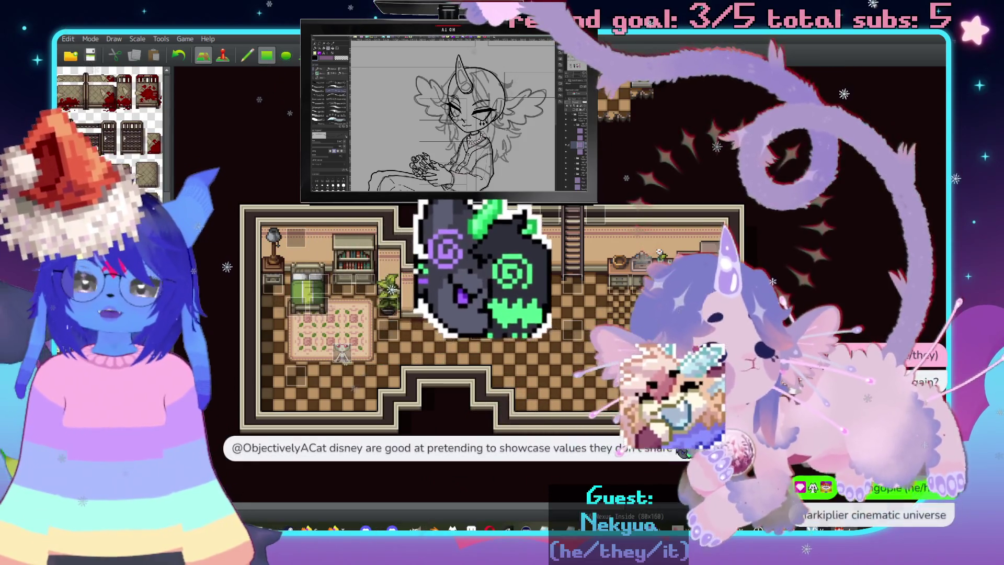
scroll(110, 105, "down", 3)
scroll(471, 225, "down", 1)
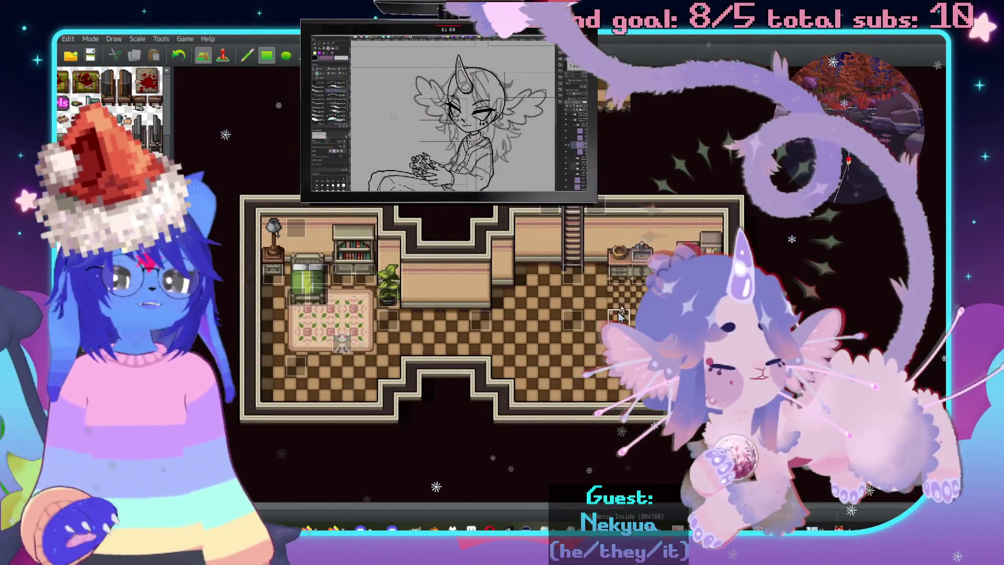
Scroll through the kitchen tileset, then put the map editor in event mode with F6.
scroll(619, 314, "up", 2)
scroll(600, 299, "down", 2)
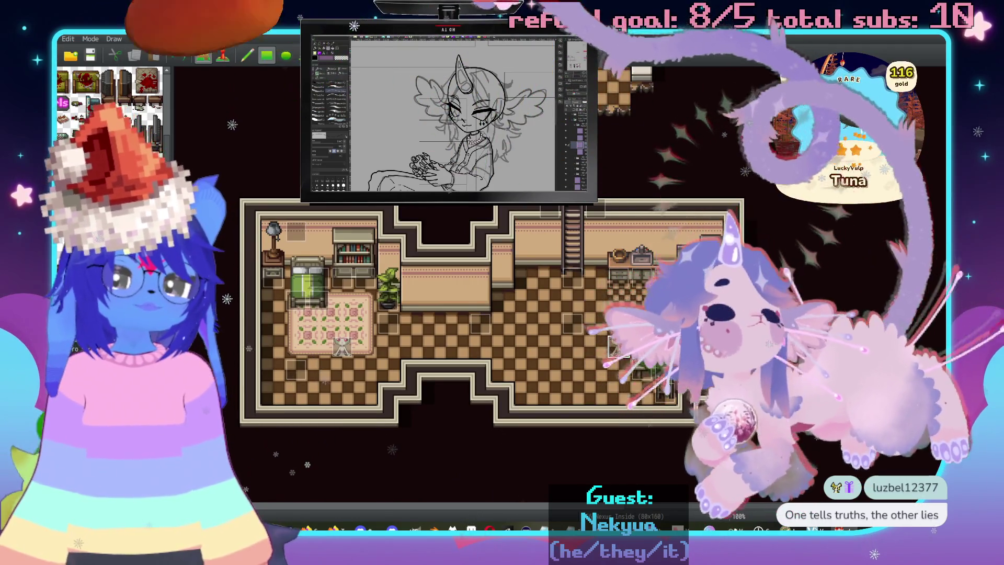
key("F6")
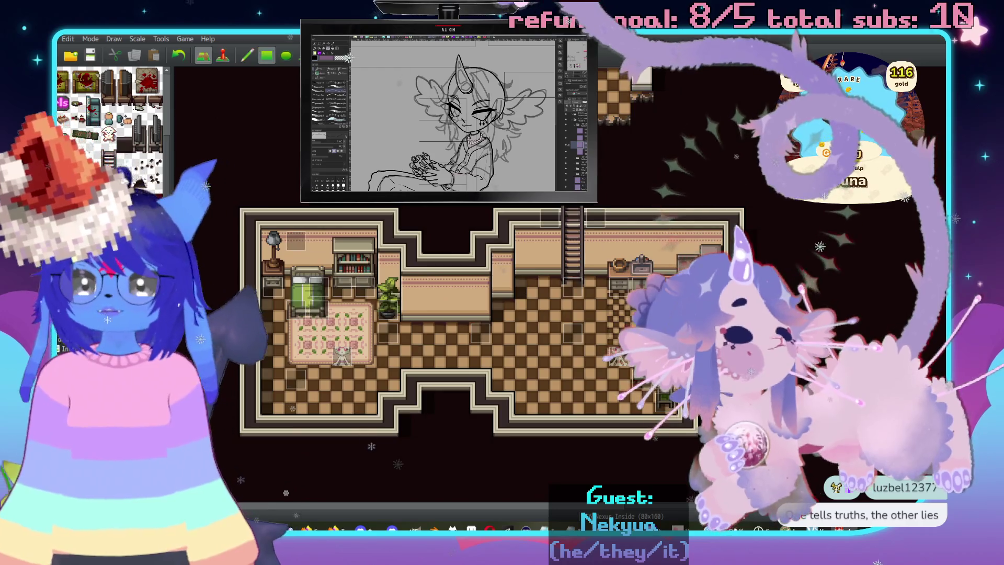
key("F5")
scroll(110, 131, "down", 5)
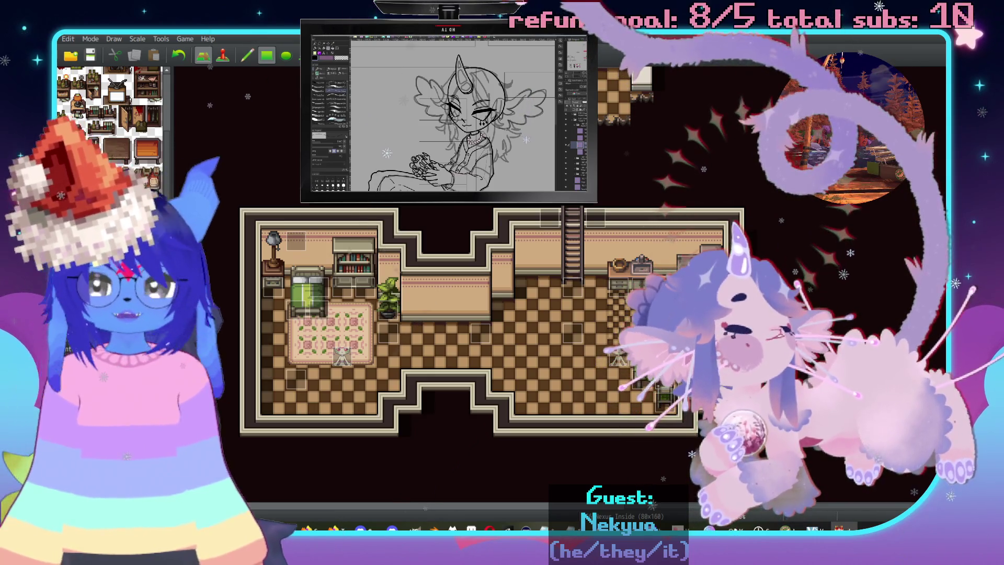
scroll(110, 131, "down", 5)
scroll(110, 131, "up", 5)
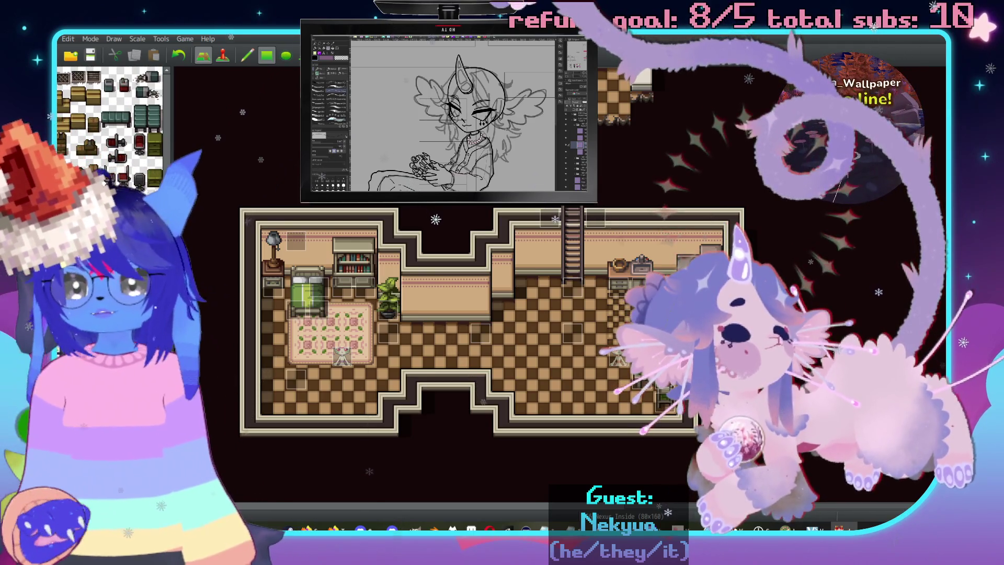
scroll(110, 126, "down", 3)
scroll(110, 125, "down", 3)
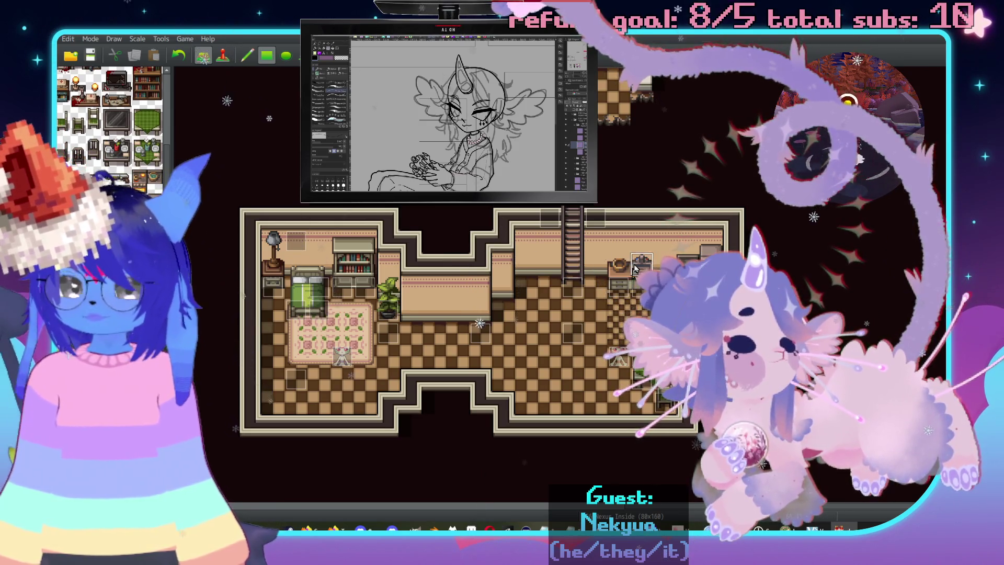
scroll(324, 224, "up", 1)
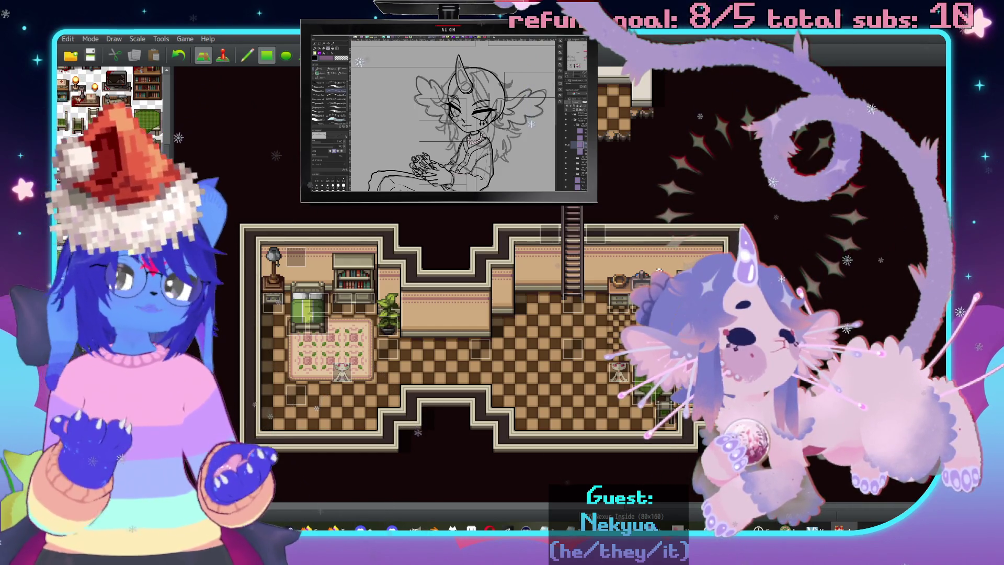
scroll(471, 335, "down", 1)
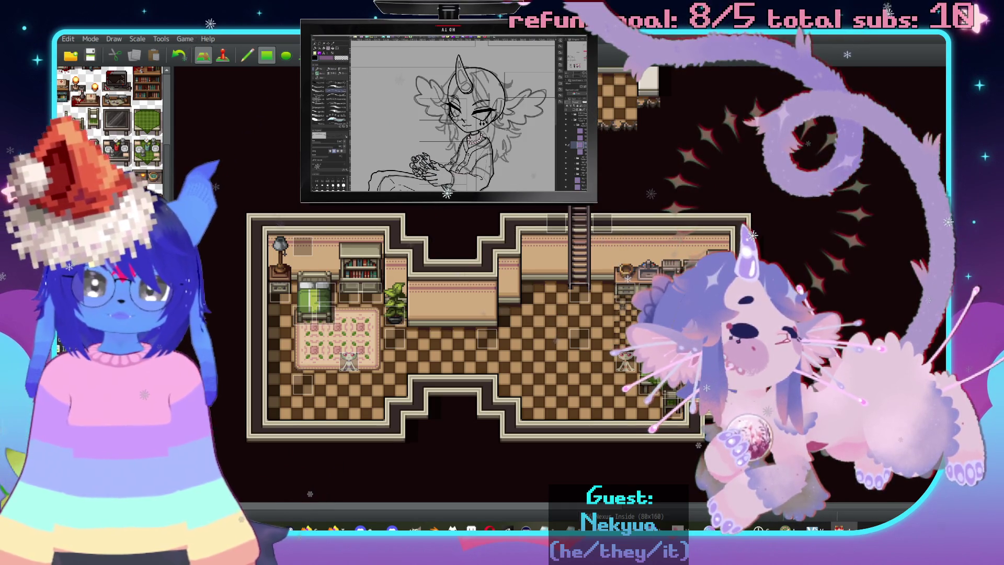
key("F6")
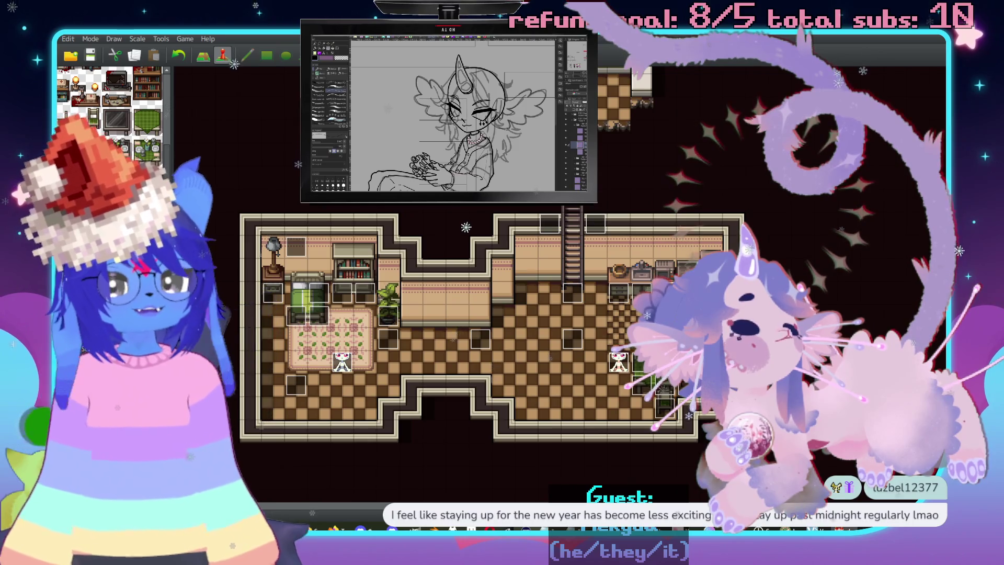
Replace event 257's pressure cooker text with the new-looking, unplugged microwave on the countertop.
key("Return")
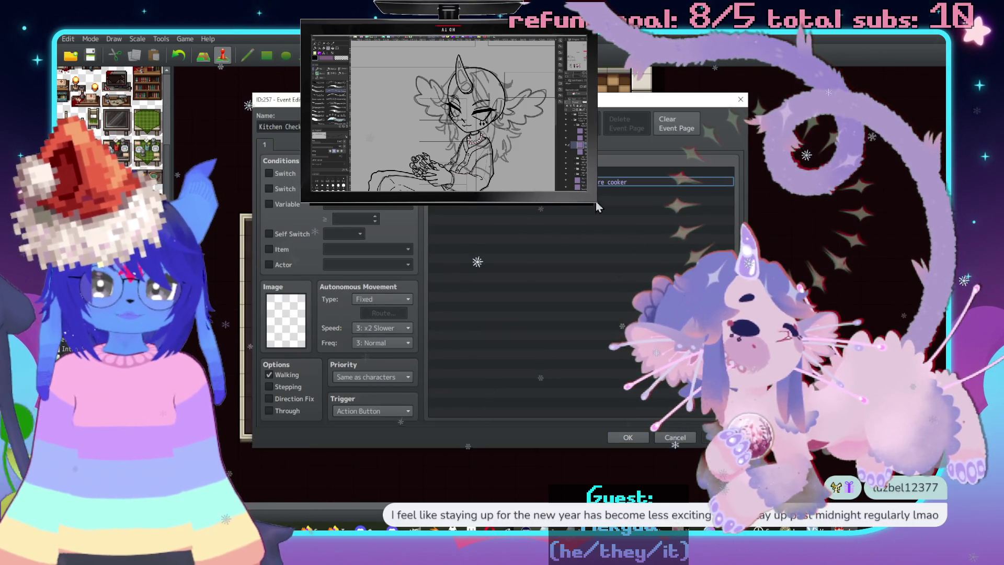
double_click(615, 182)
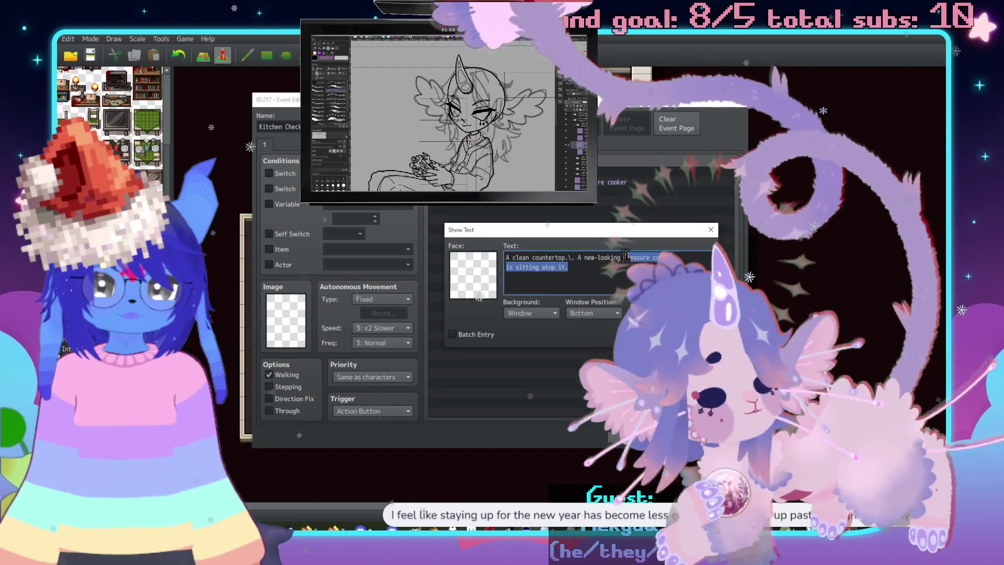
type("micro")
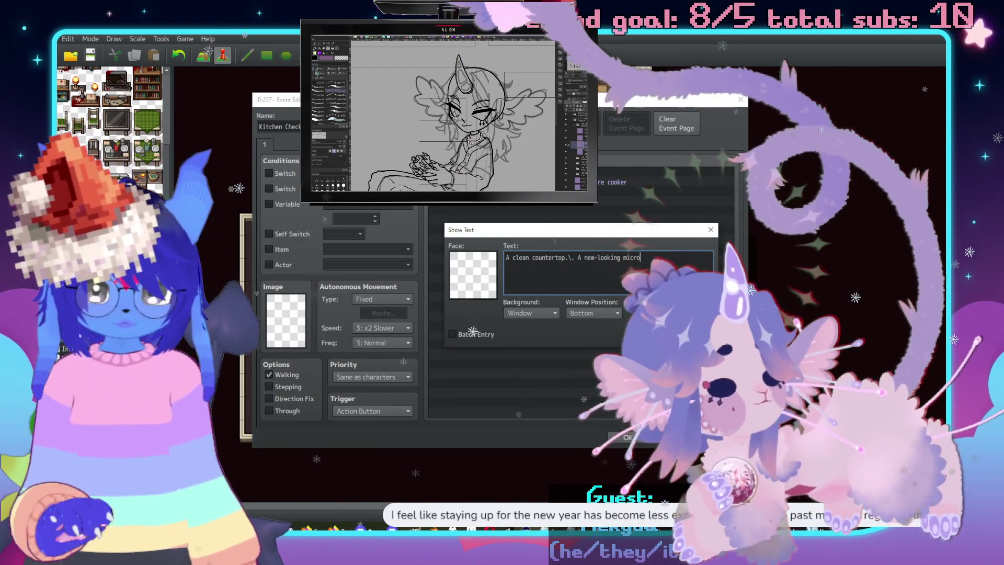
type("wave it")
key("Return")
type("si")
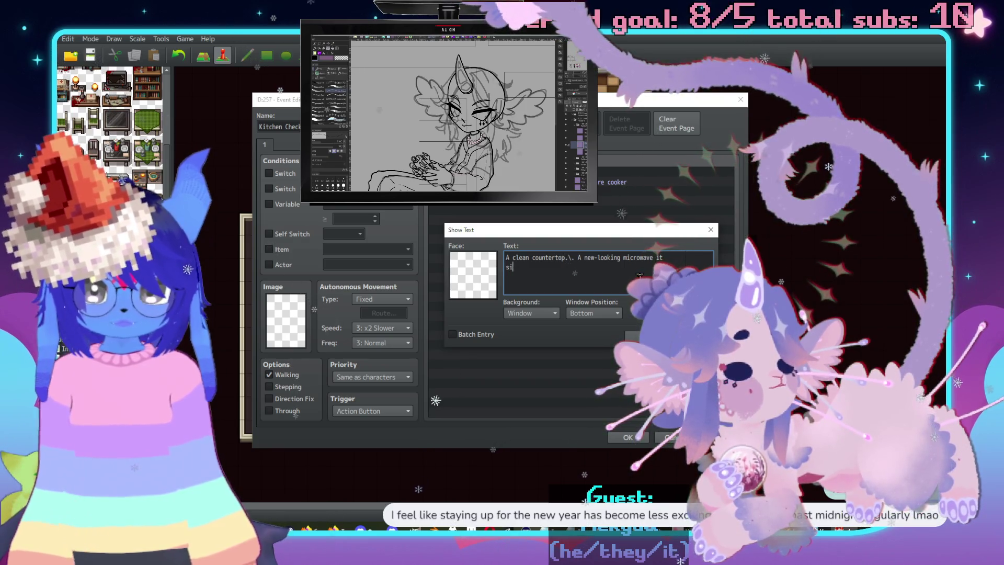
type("tting atop it.\\")
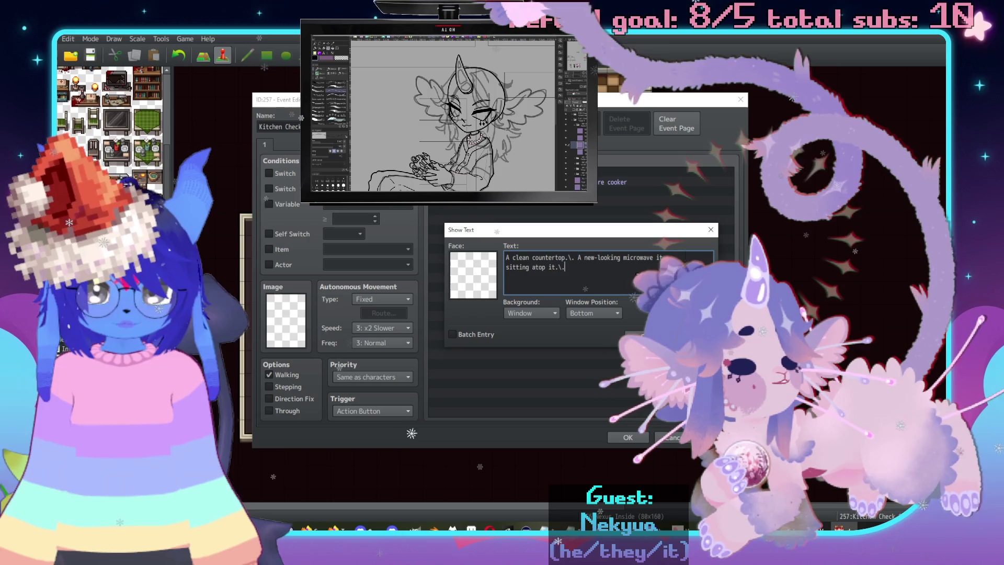
type(". I don't think ")
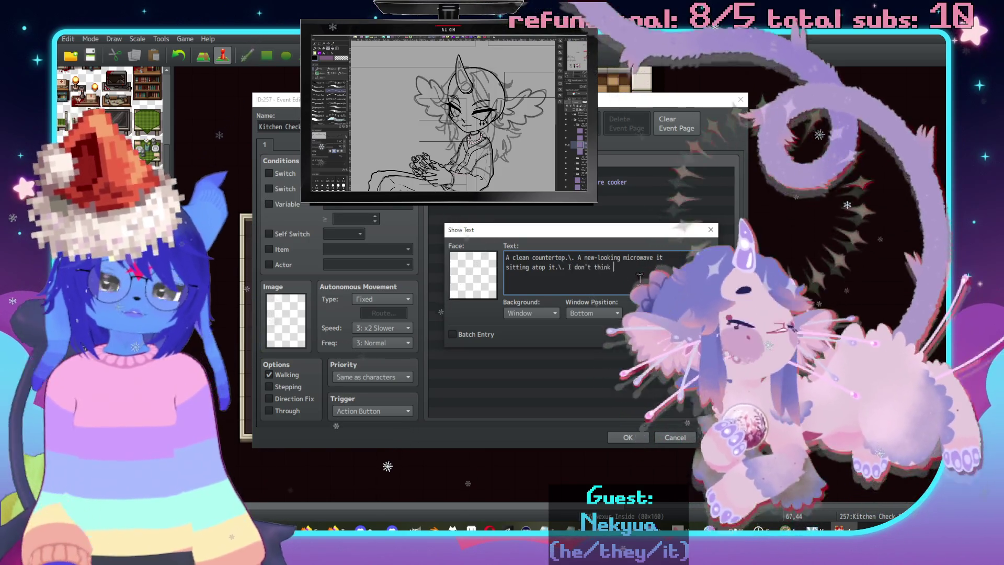
type("it")
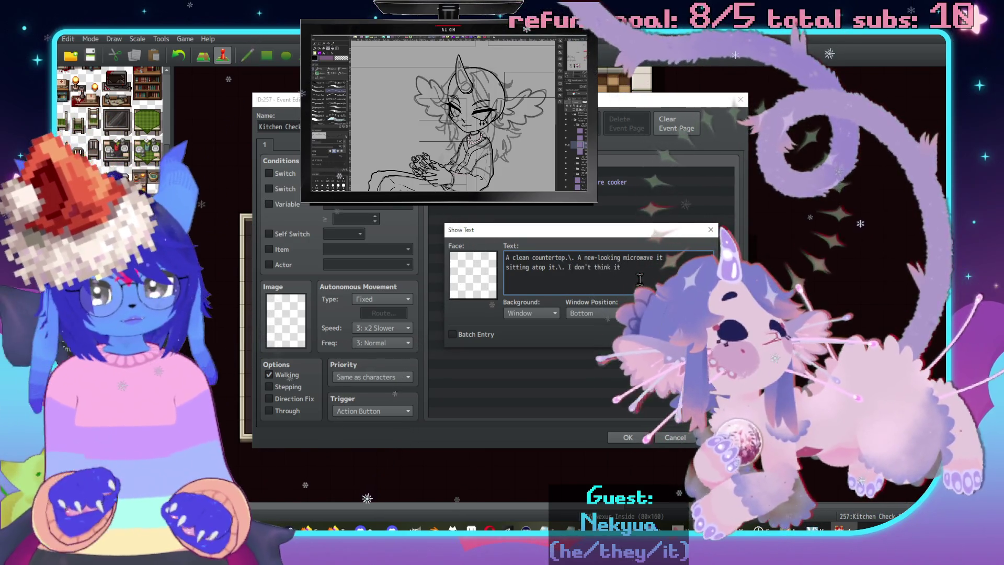
type("'s plugged in.")
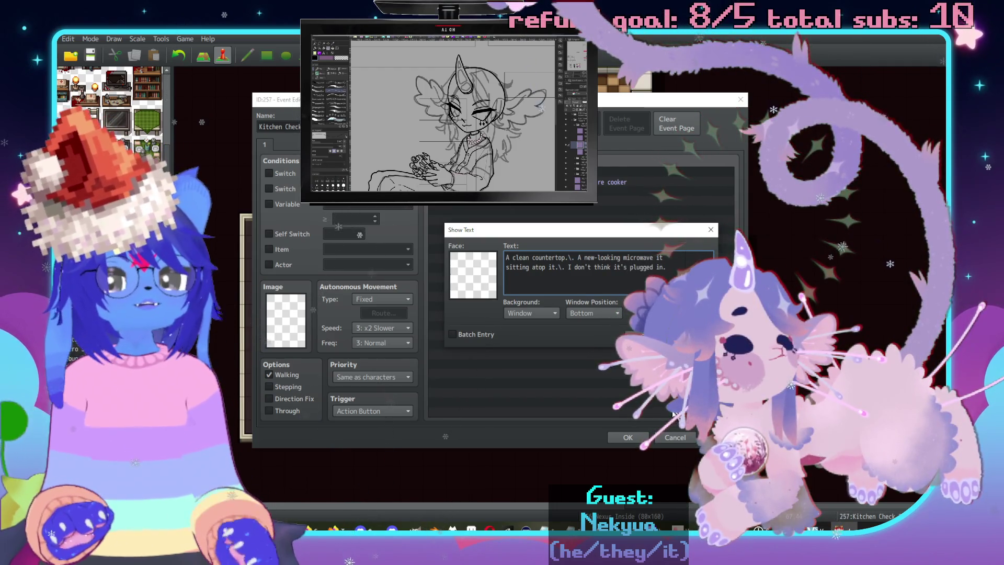
key("ctrl+Return")
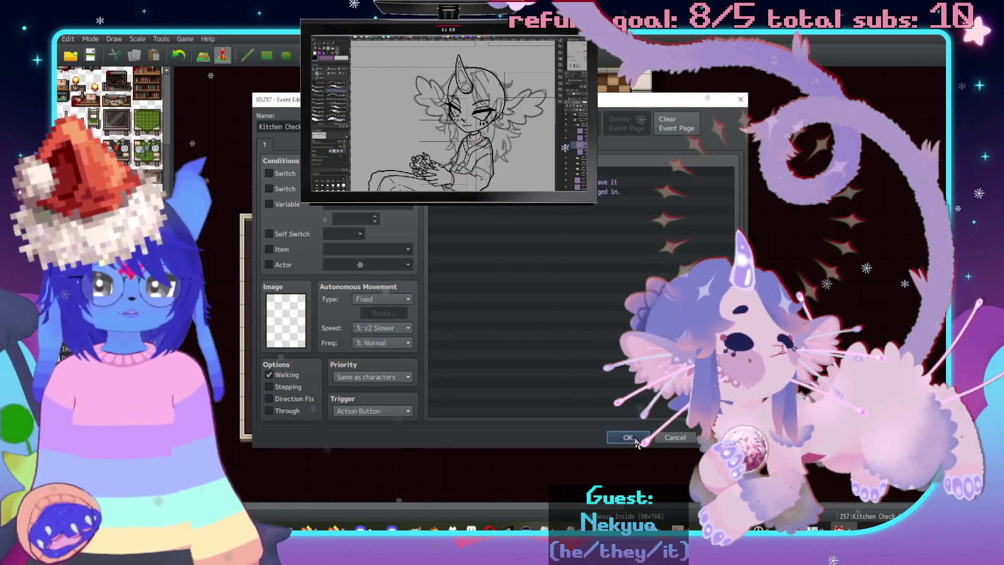
left_click(628, 437)
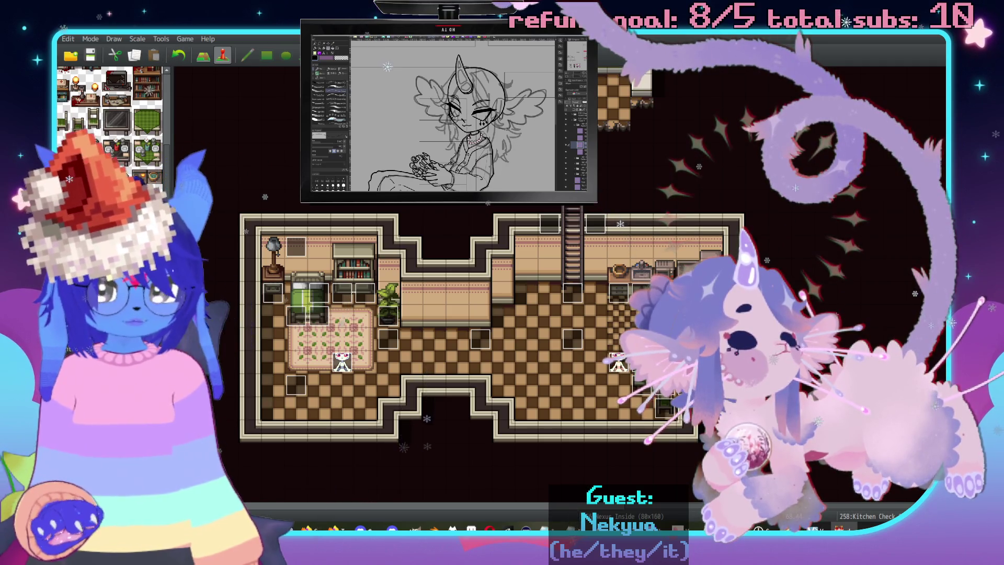
Make event 258's message read 'A new-looking oven with clean burners.\. It looks spotless.'.
key("Return")
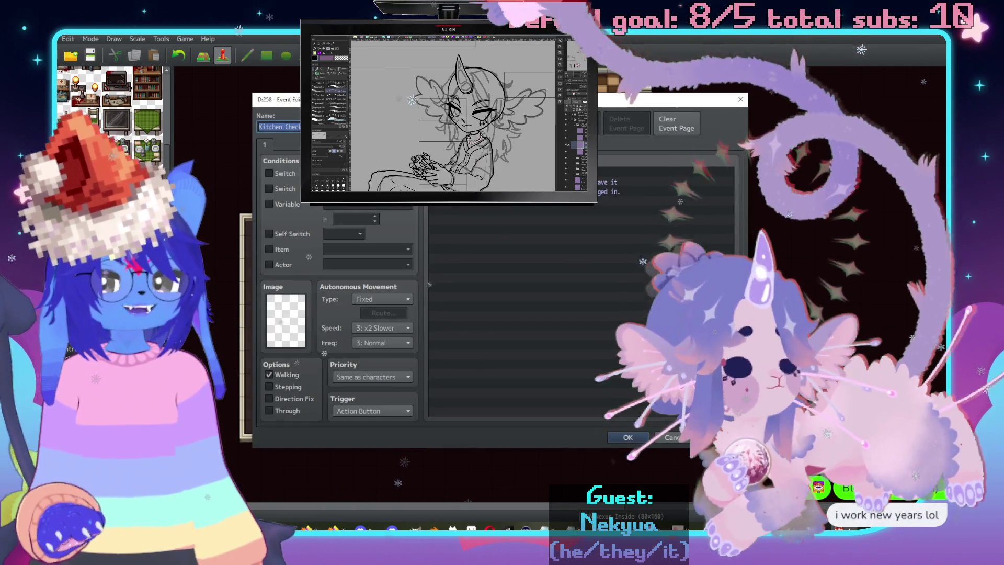
left_click(665, 182)
double_click(600, 192)
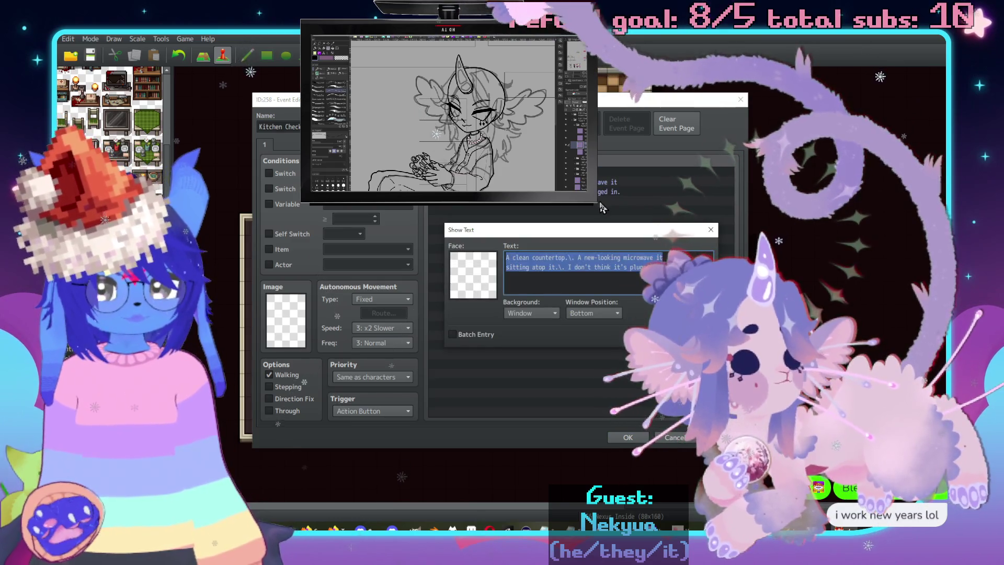
type("A new-looking")
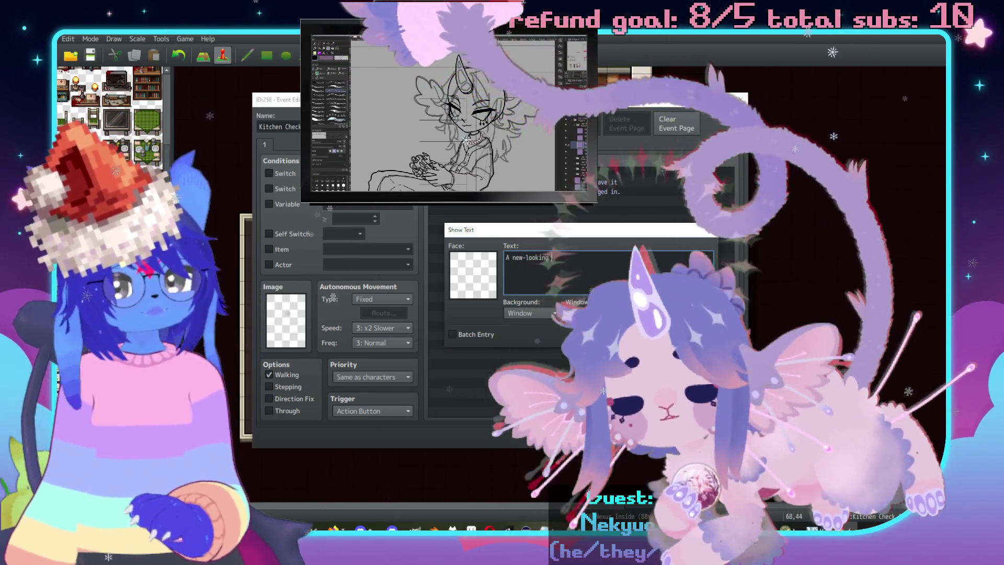
type("oven with clean")
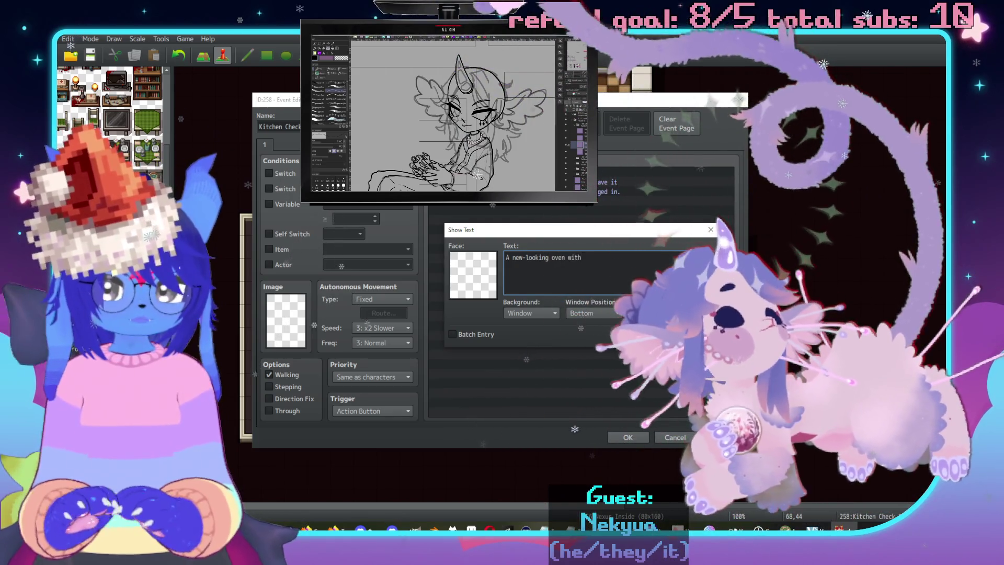
type(" burners.\\.")
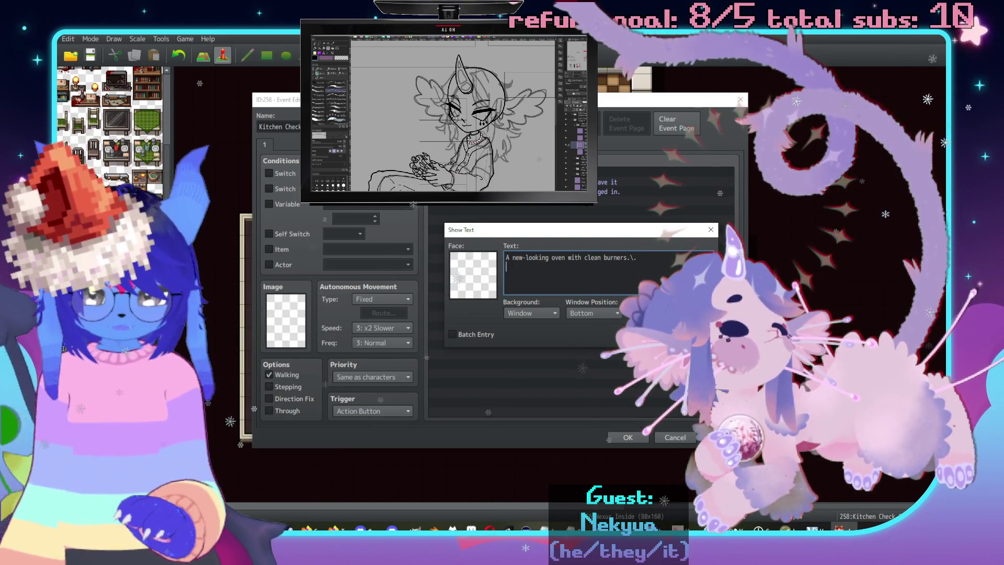
key("Return")
type("It looks spotless.")
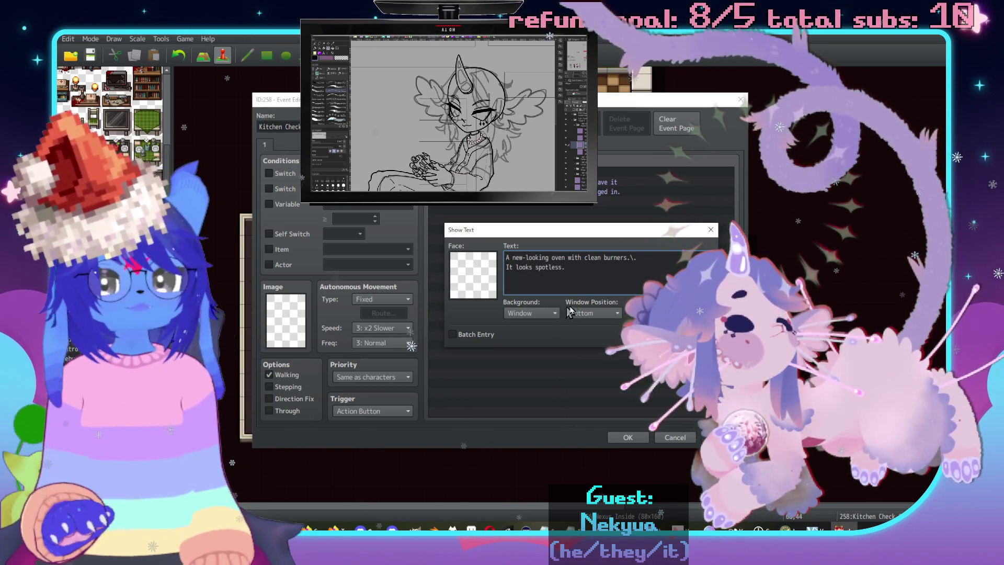
key("ctrl+Return")
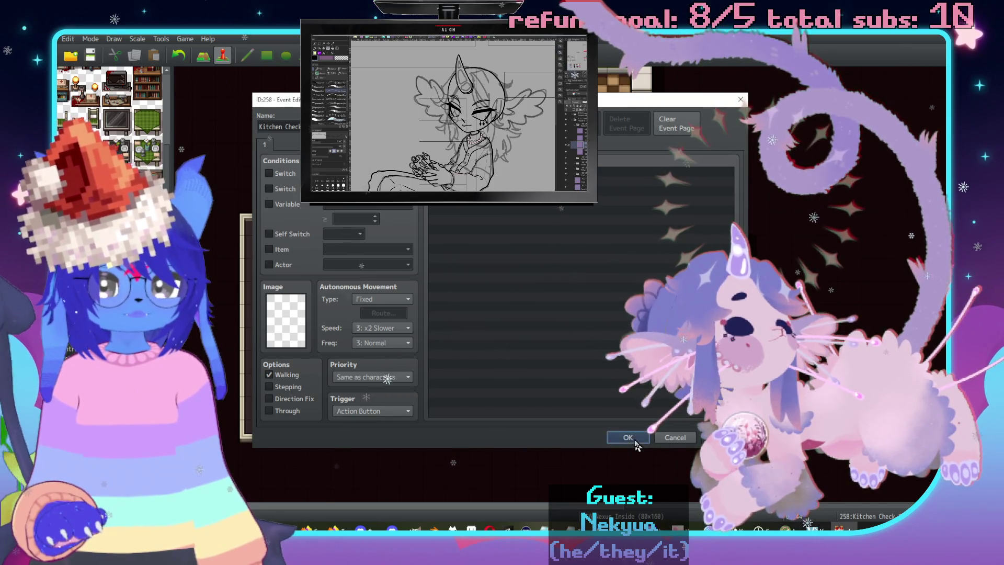
left_click(627, 437)
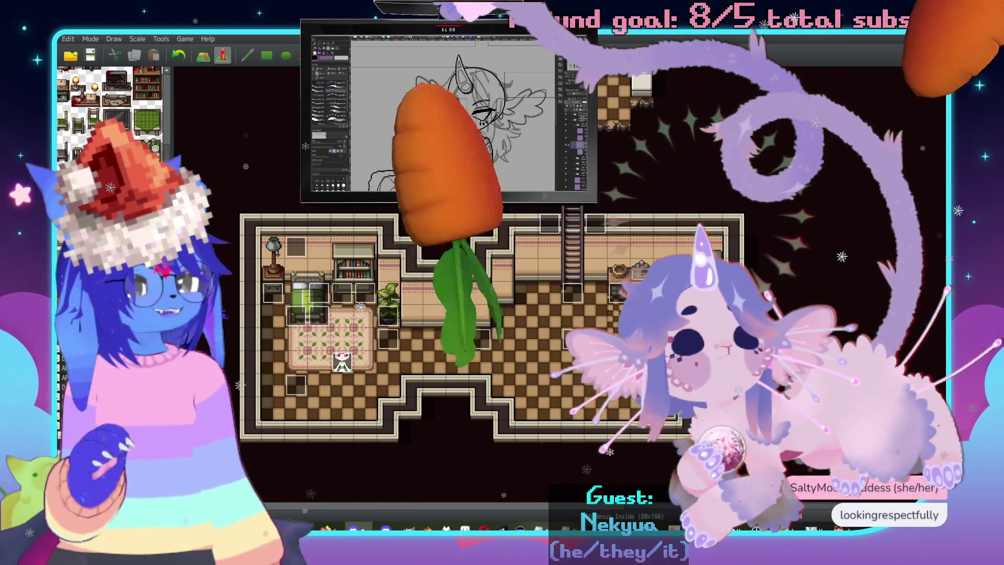
Scroll across the Inside map to the small room holding the red event sprite.
scroll(523, 314, "left", 5)
scroll(523, 314, "right", 5)
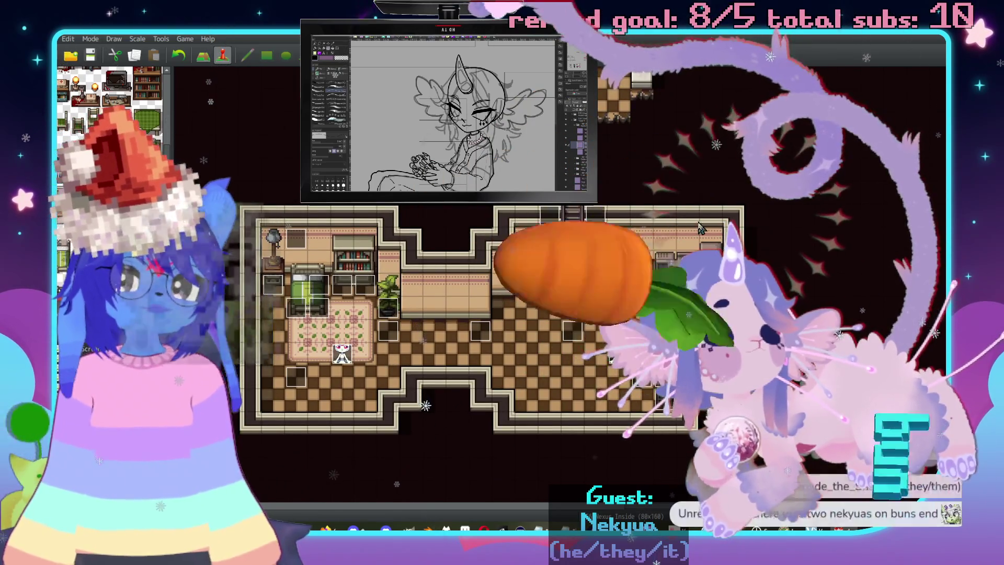
scroll(662, 256, "down", 1)
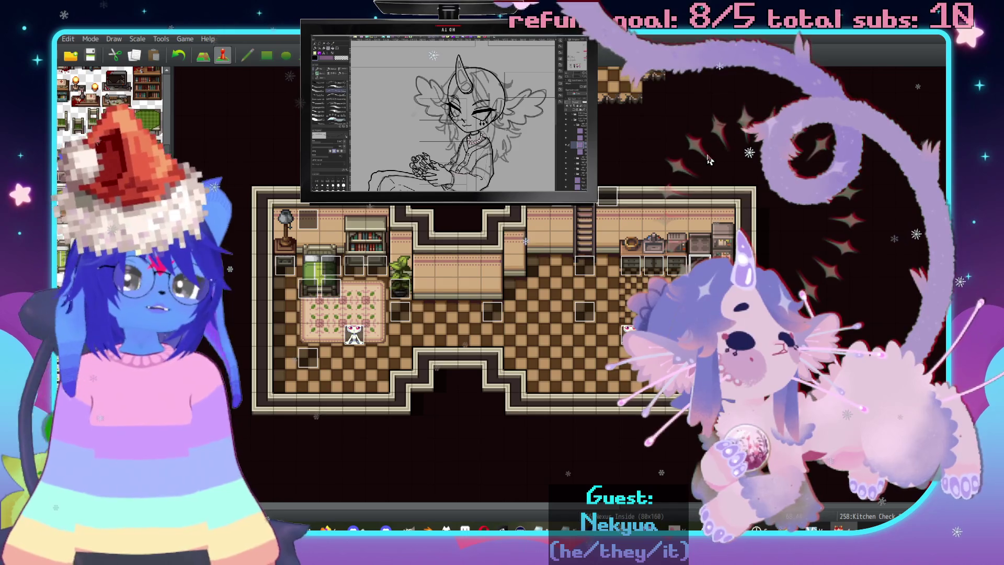
scroll(675, 217, "left", 1)
scroll(675, 217, "up", 1)
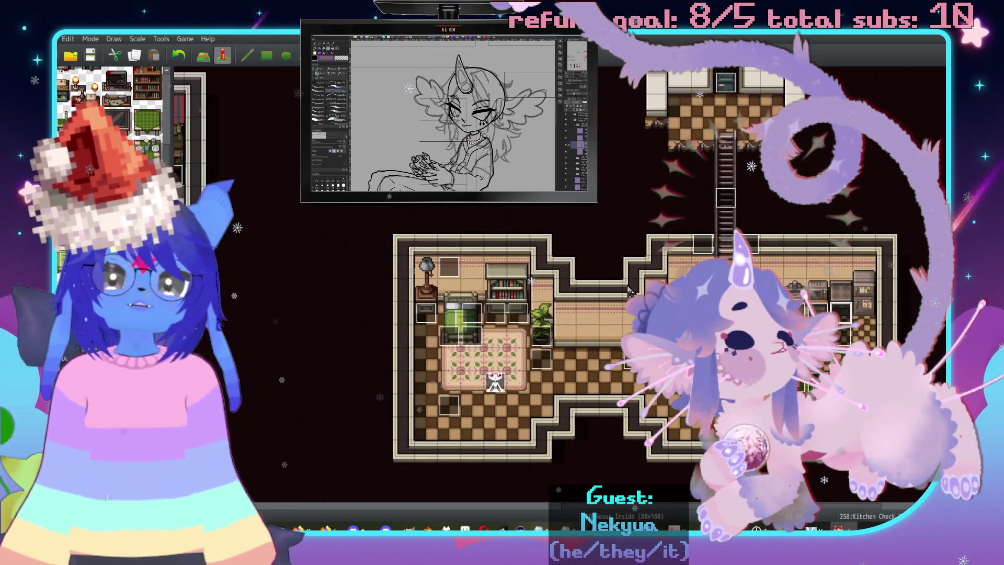
scroll(605, 228, "up", 2)
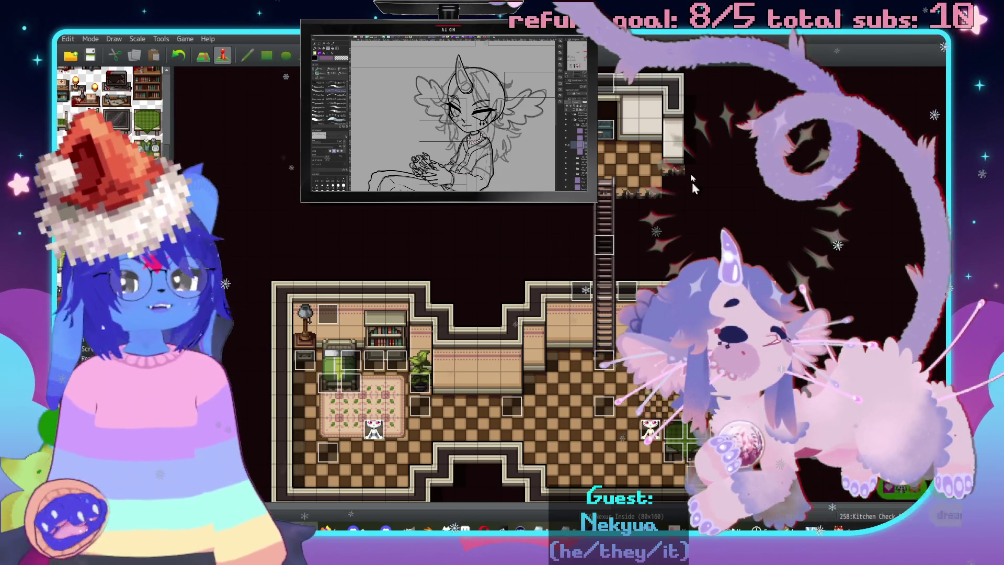
scroll(506, 336, "down", 5)
scroll(506, 336, "left", 3)
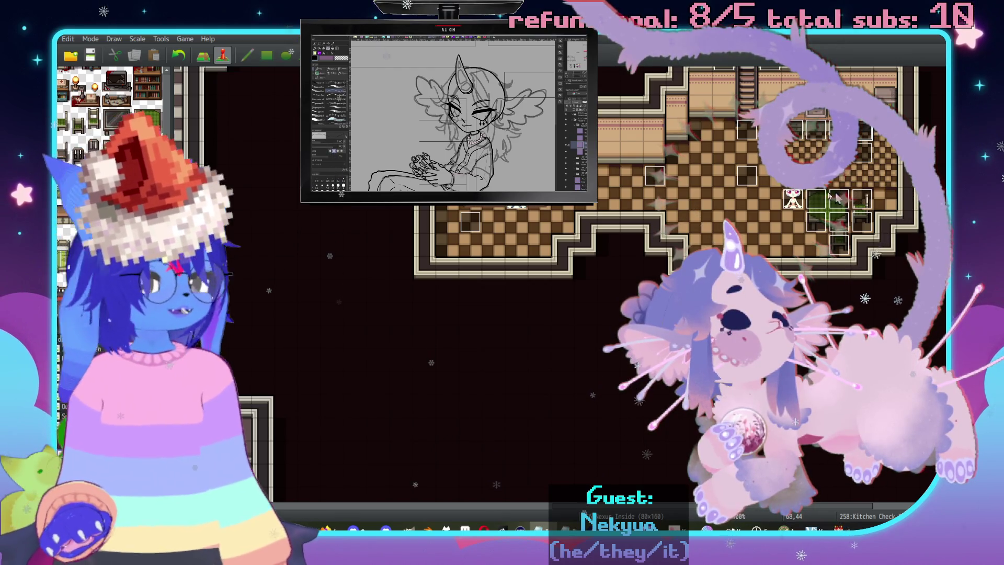
scroll(405, 361, "down", 4)
scroll(405, 360, "left", 2)
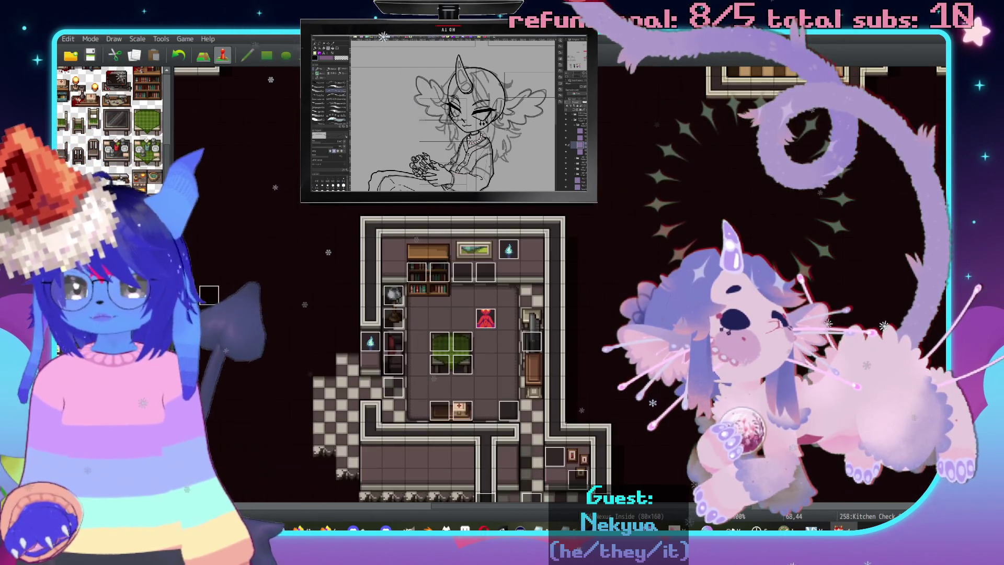
Give ChapelHound the faceless lines 'The dog sleeps.' and 'I can't seem to wake it up.'.
key("Down")
key("Down")
key("Down")
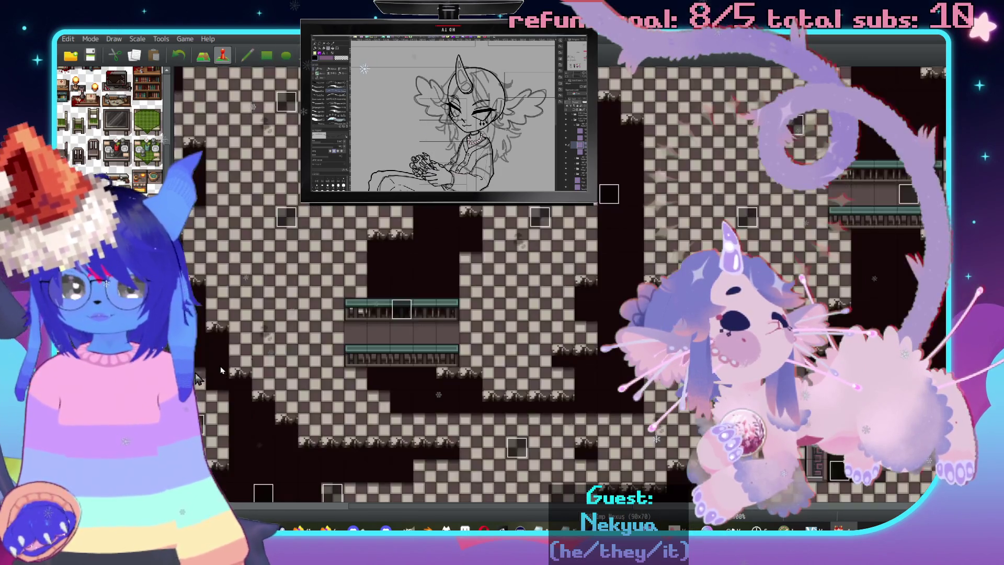
scroll(612, 377, "up", 2)
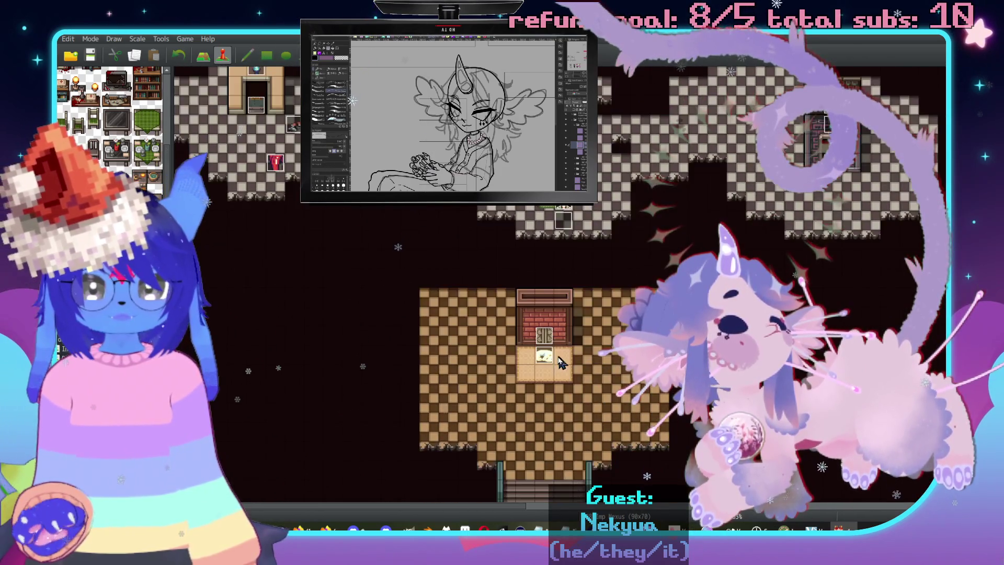
double_click(541, 343)
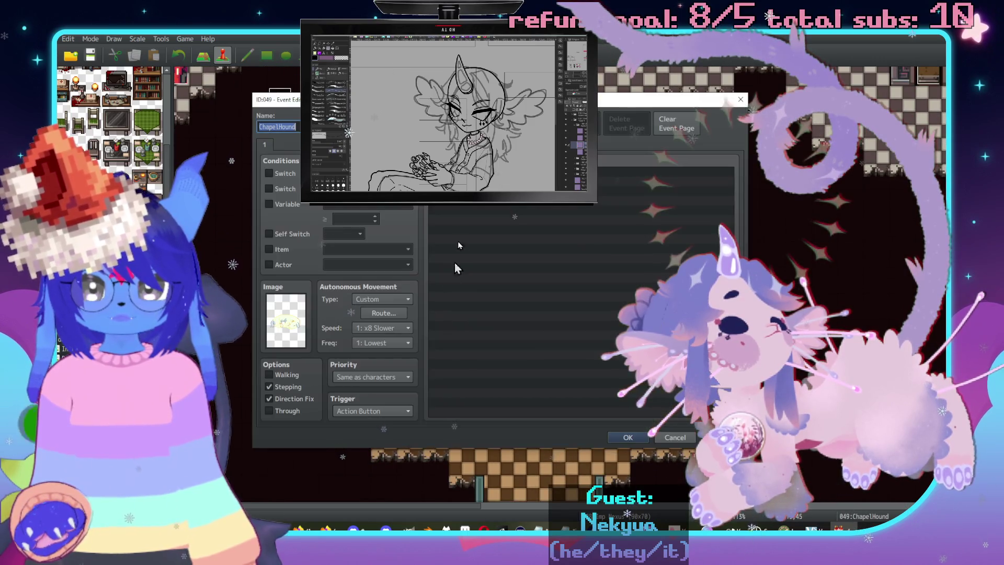
double_click(575, 176)
type("The dog sl")
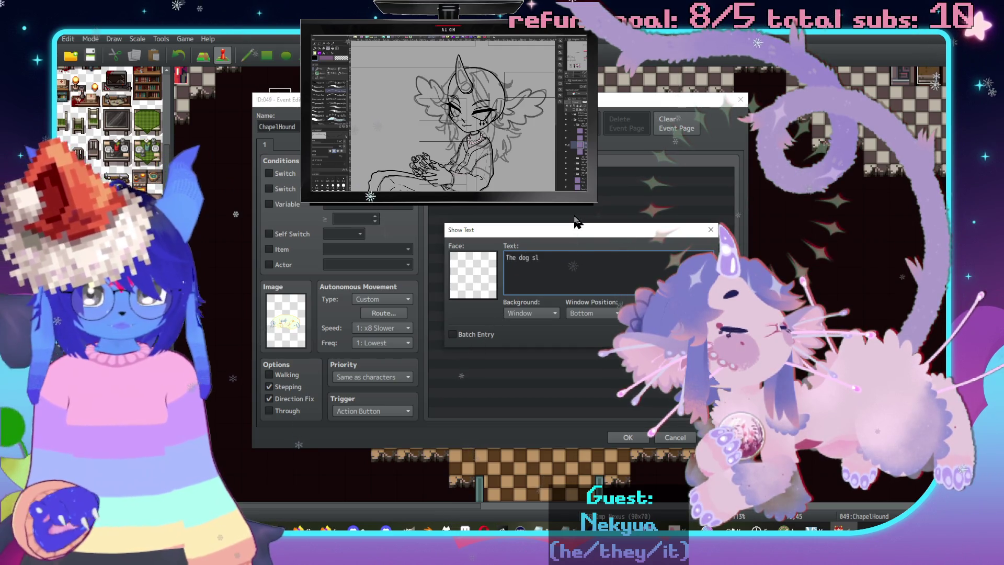
type("eeps.\\.")
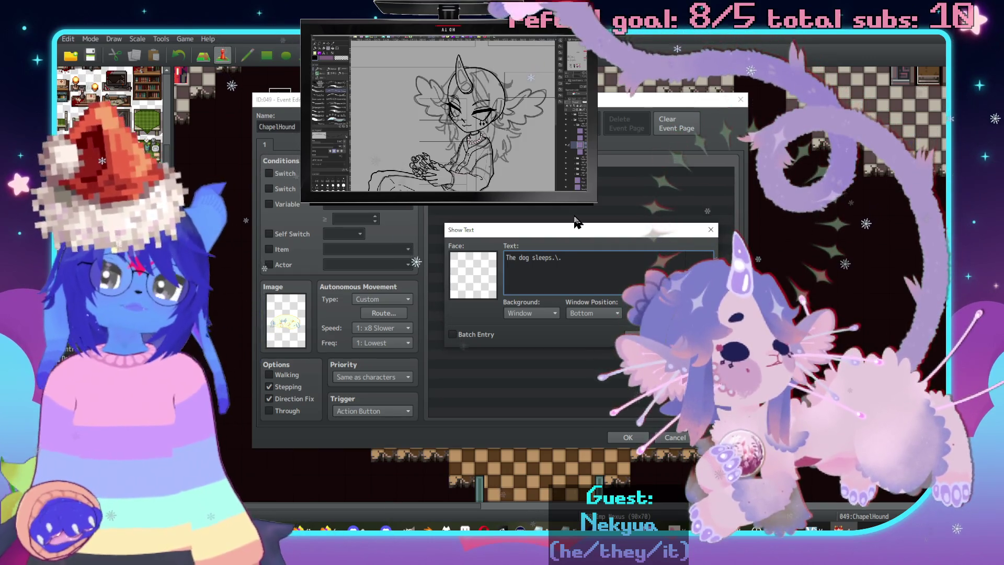
key("Return")
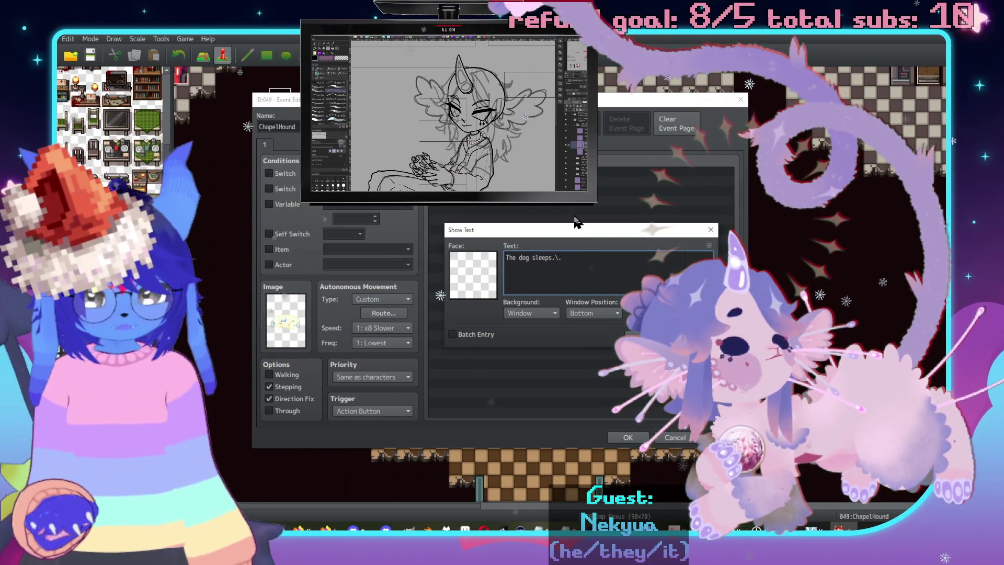
type("\\I")
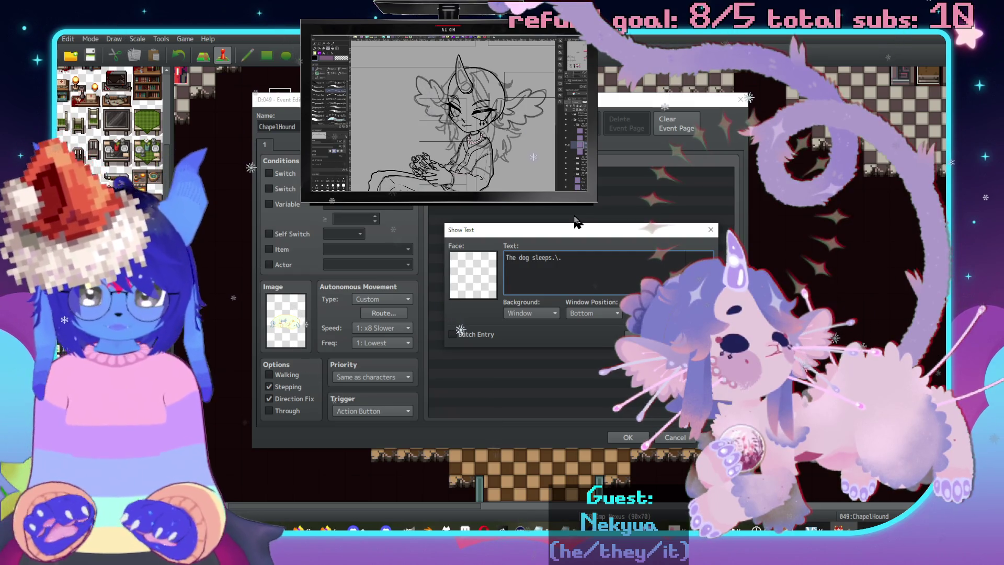
type(" can't ")
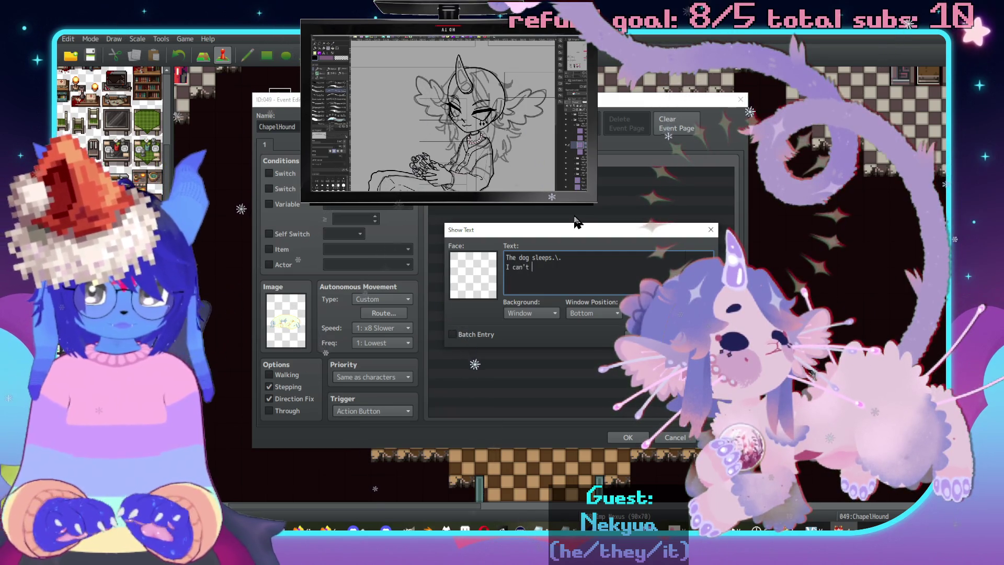
type("seem t")
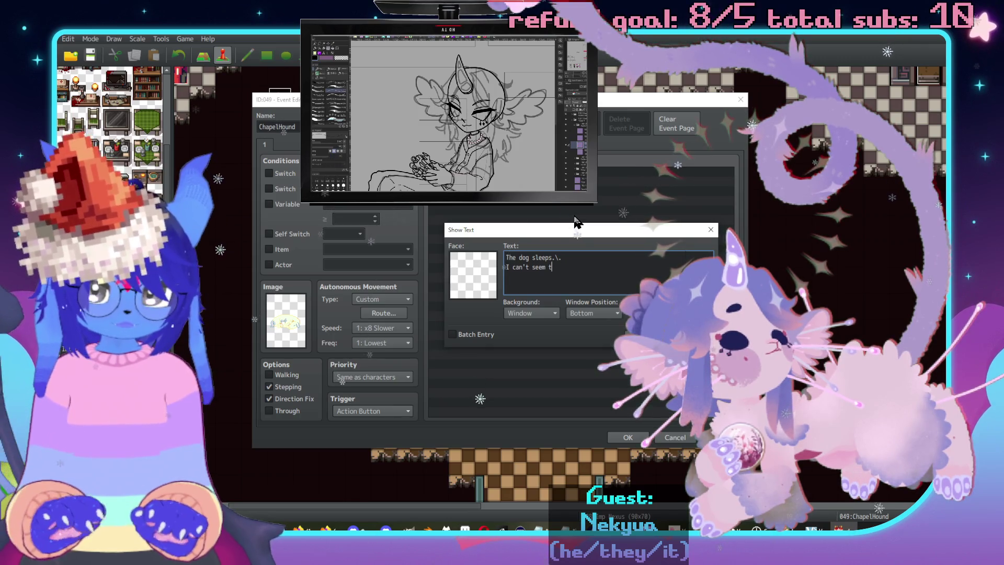
type("o wake it up.")
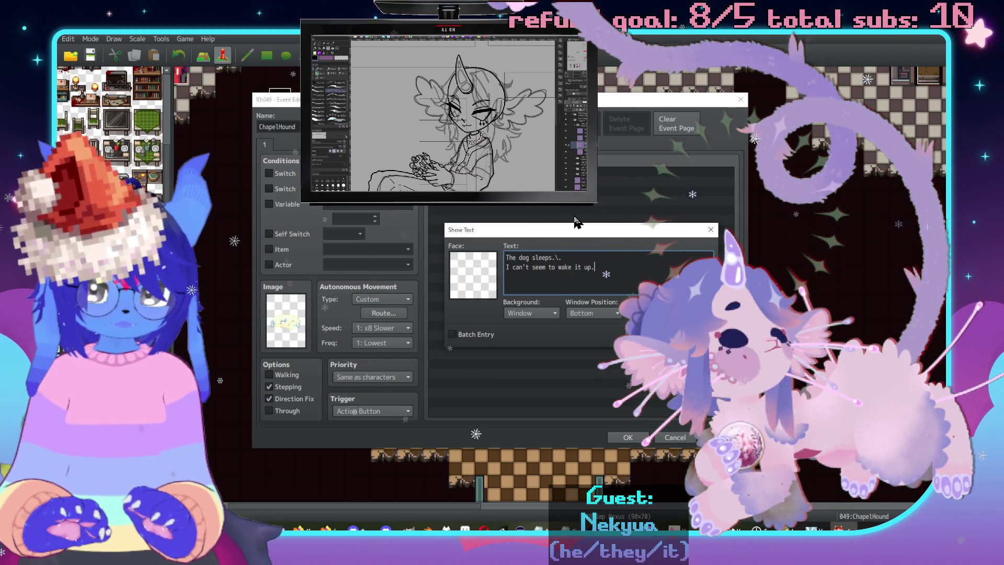
left_click(643, 334)
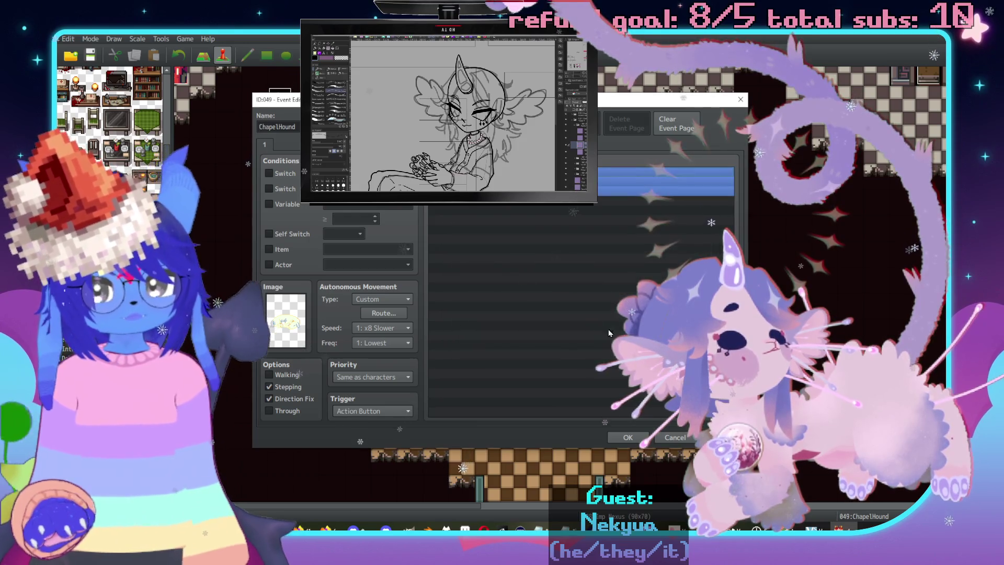
Try a Conditional Branch on actor 0006 Checker, then cancel it without adding.
double_click(505, 209)
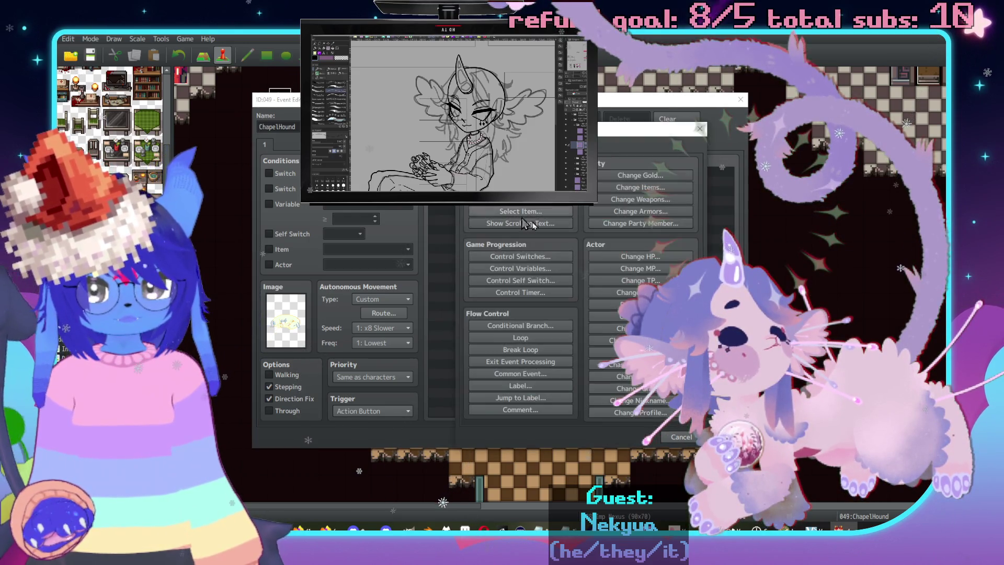
left_click(521, 325)
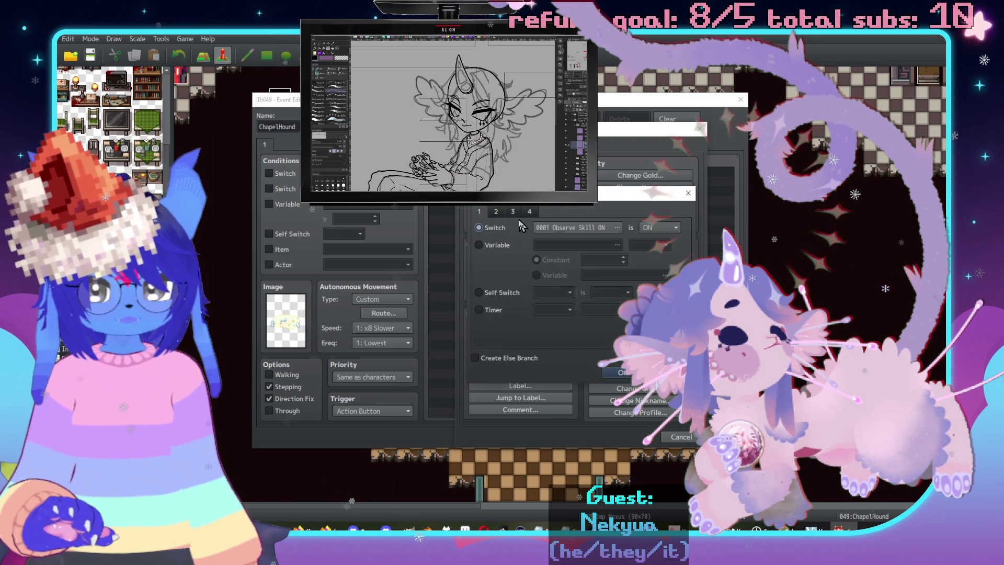
left_click(515, 214)
left_click(496, 211)
left_click(576, 228)
left_click(569, 296)
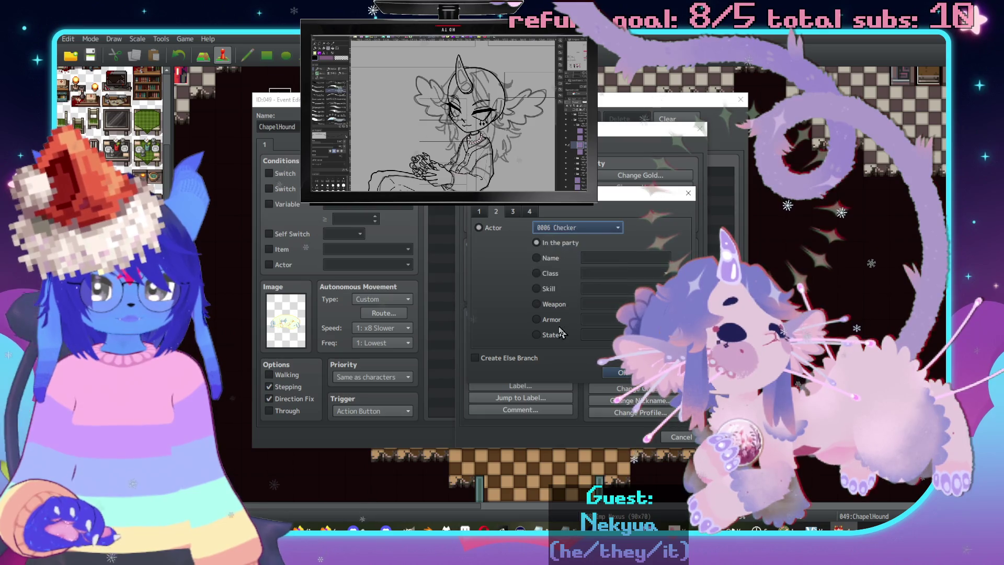
key("Escape")
key("Escape")
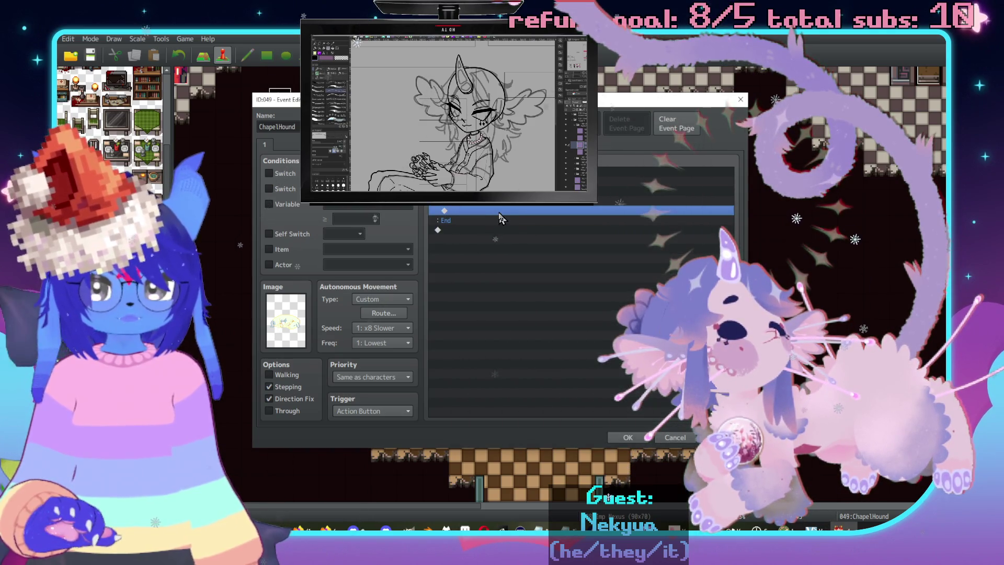
Begin another Show Text message and bring up its face portrait choices.
double_click(471, 217)
left_click(521, 175)
double_click(467, 275)
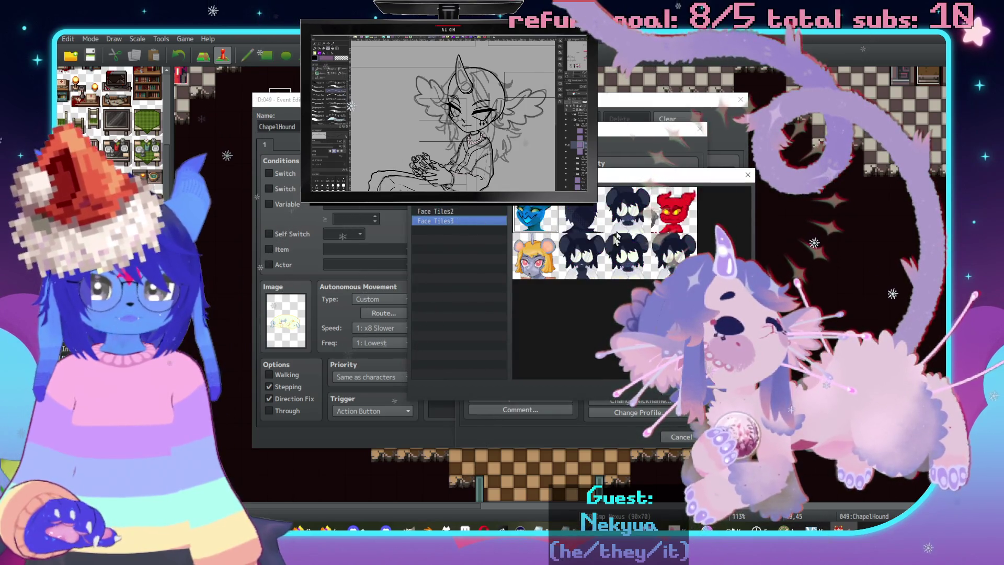
Pick the Face Tiles3 red devil and write two lines likening the dog to a cop with magic.
double_click(536, 215)
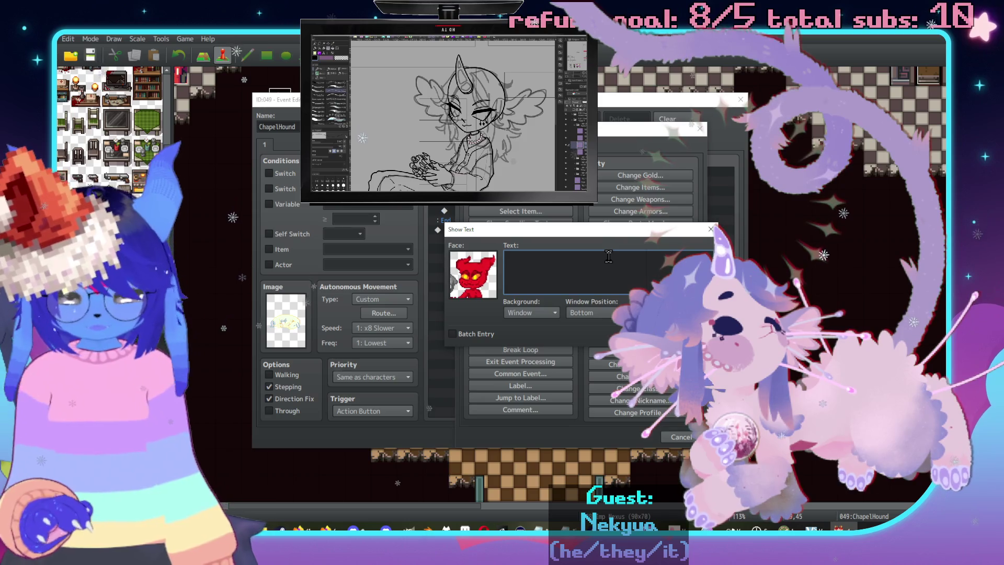
type("Hey,\\. oi")
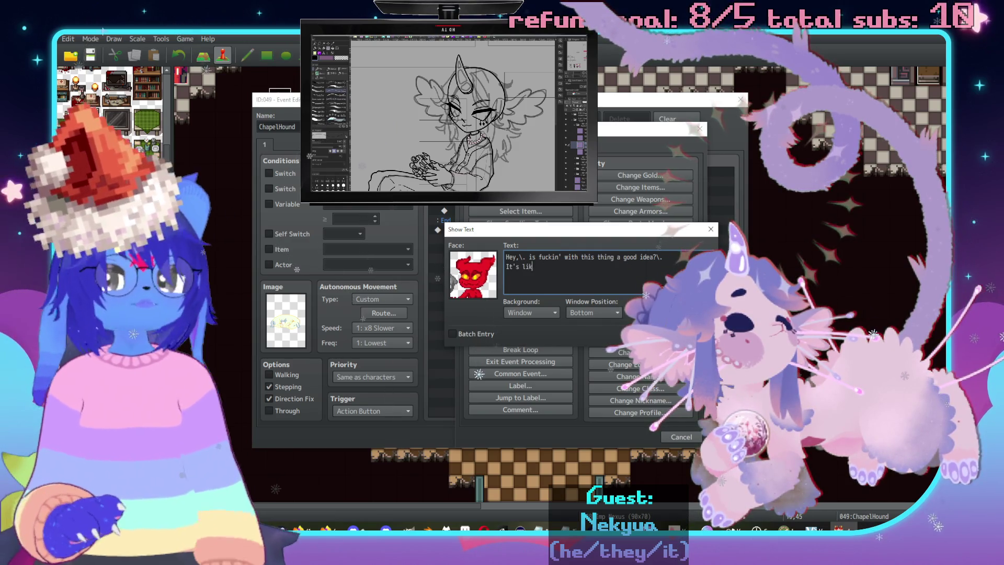
type("f a cop ha")
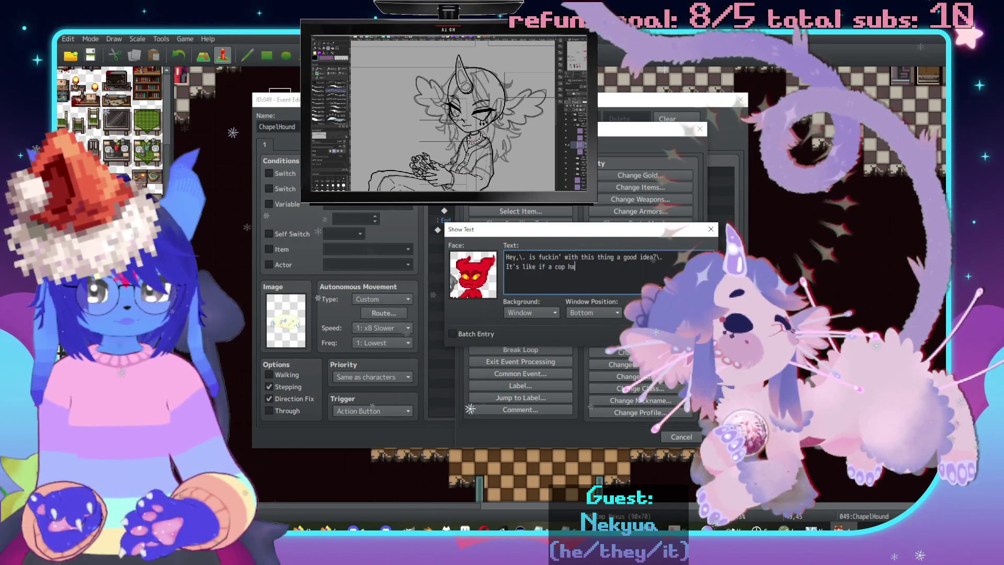
type("d magic powers and was")
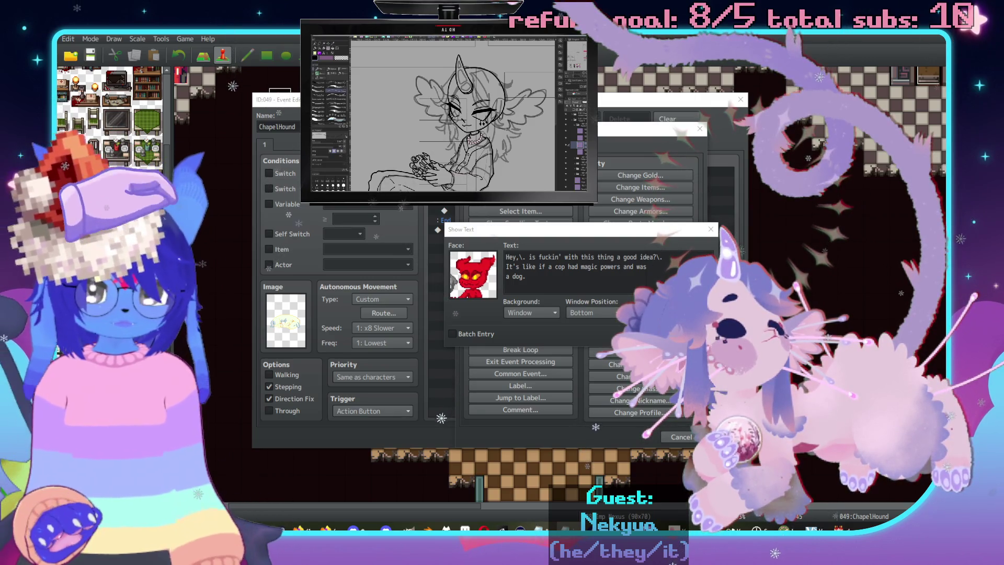
left_click(644, 333)
Open and cancel a Conditional Branch, then reopen Event Commands from the empty list line.
double_click(575, 249)
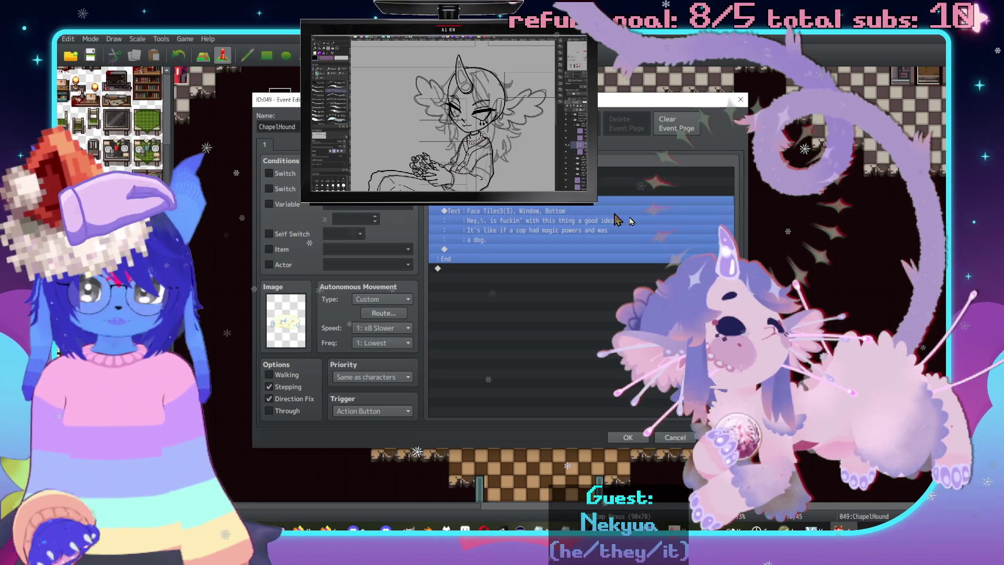
left_click(605, 217)
left_click(670, 373)
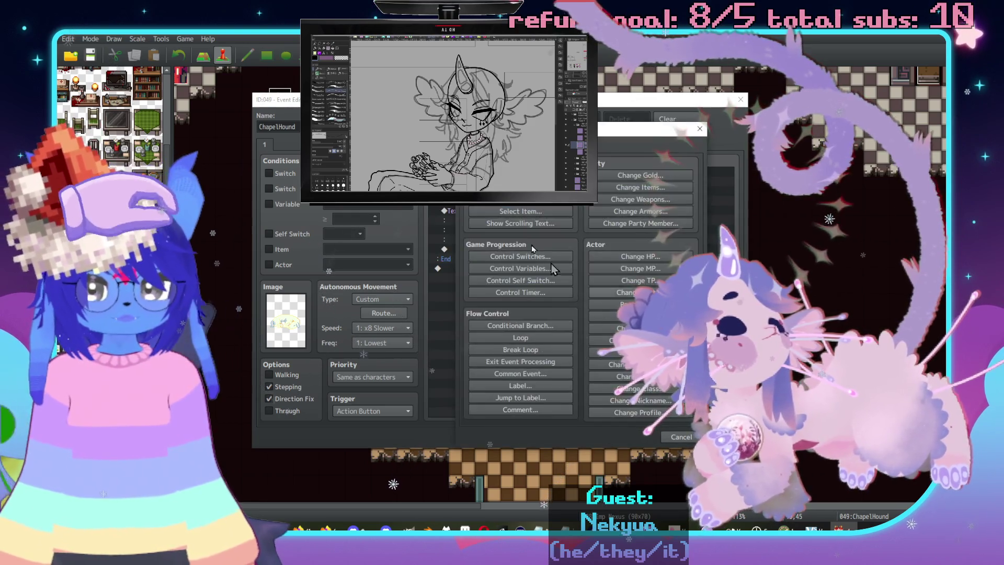
left_click(683, 438)
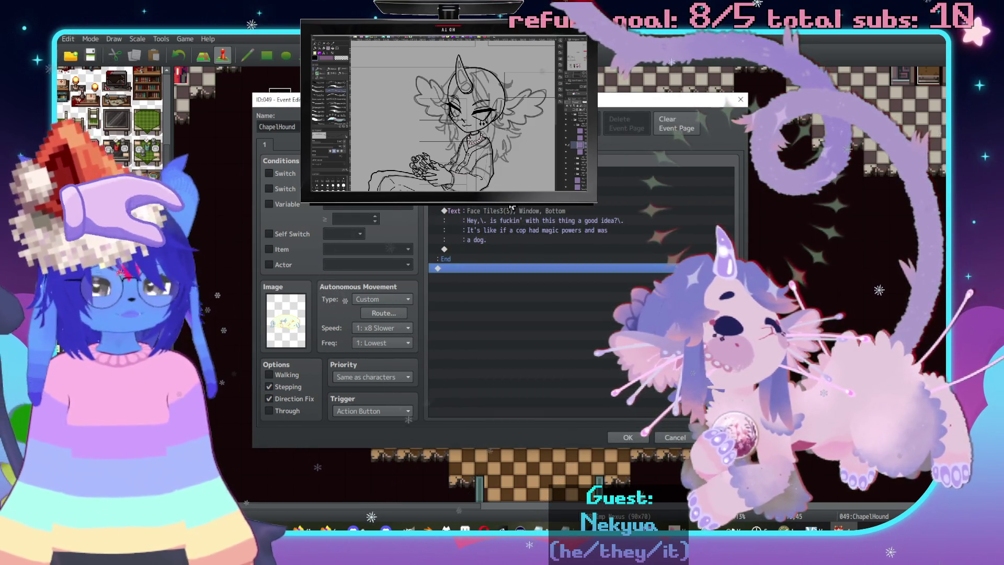
double_click(522, 209)
key("Escape")
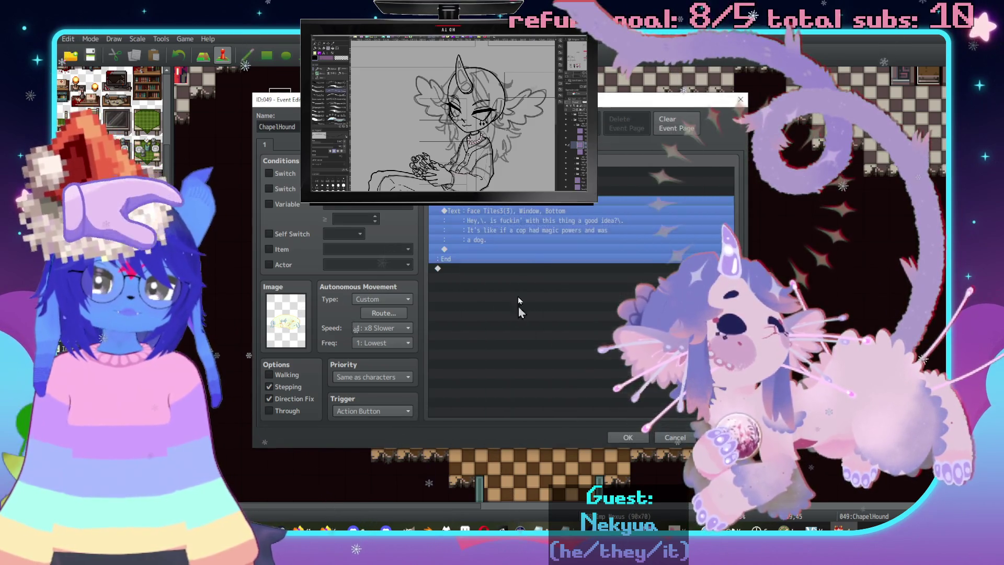
double_click(526, 217)
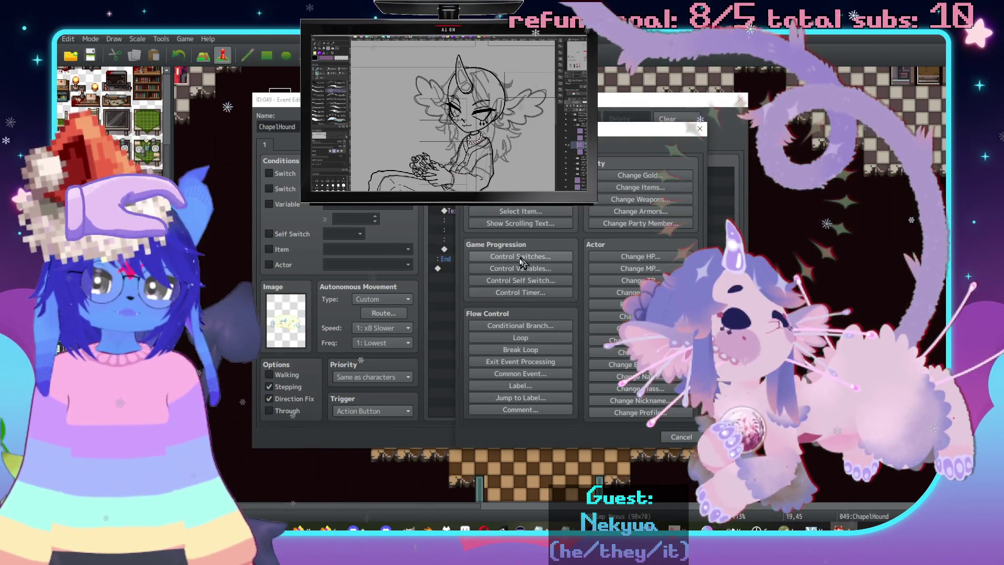
Add a Conditional Branch testing Switch 0270 CheckerMoved is OFF, with an Else branch.
left_click(511, 326)
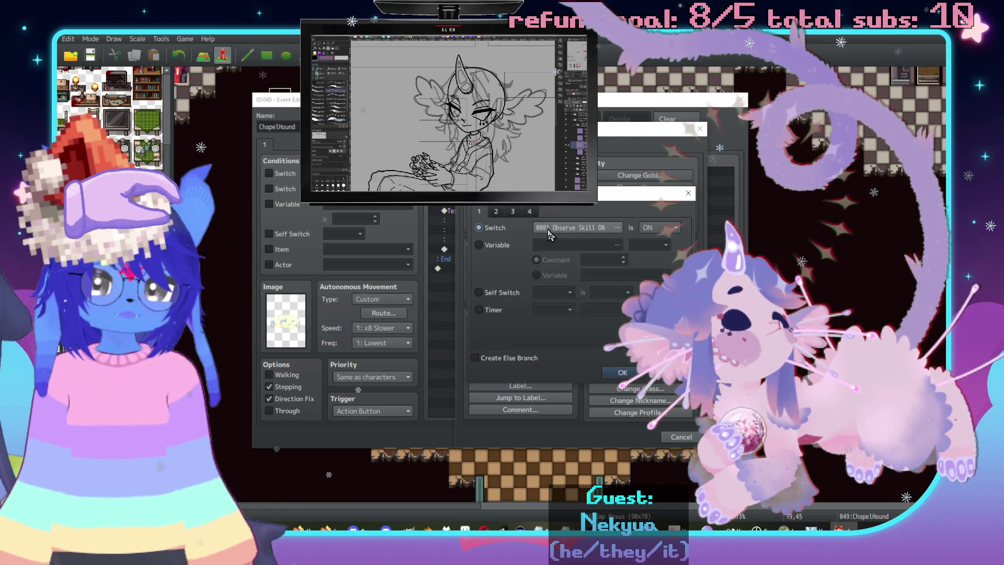
left_click(601, 228)
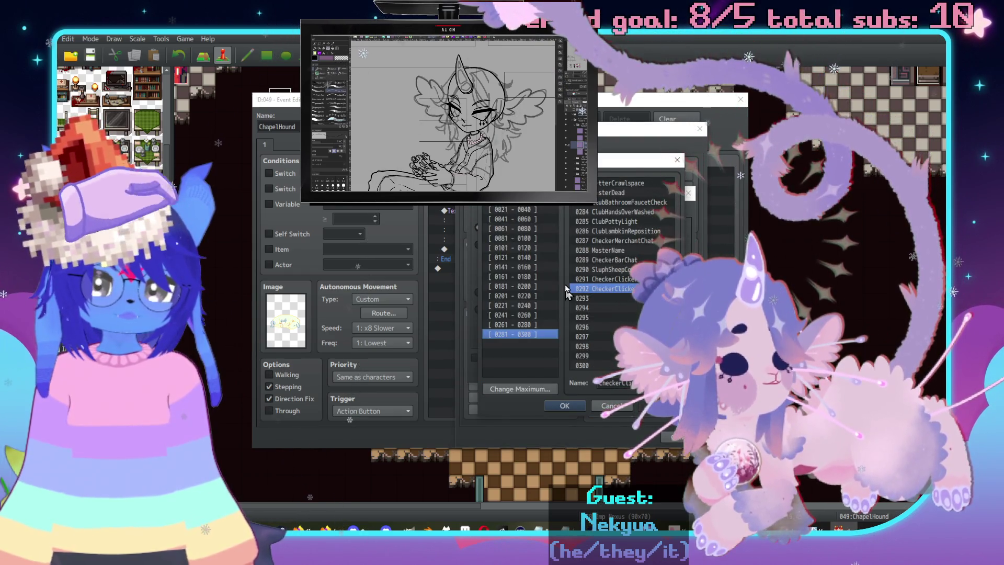
left_click(518, 325)
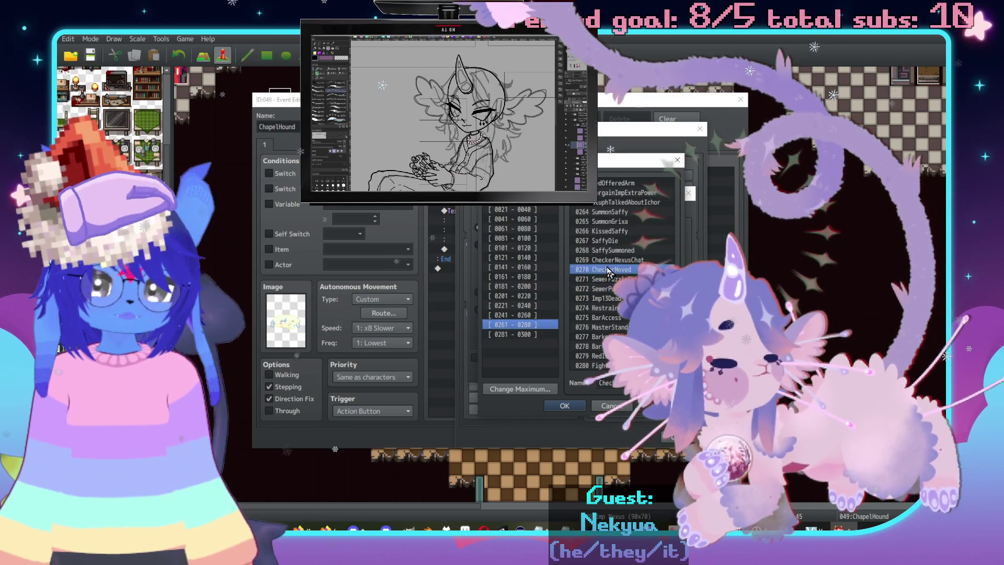
double_click(607, 270)
left_click(659, 228)
left_click(657, 239)
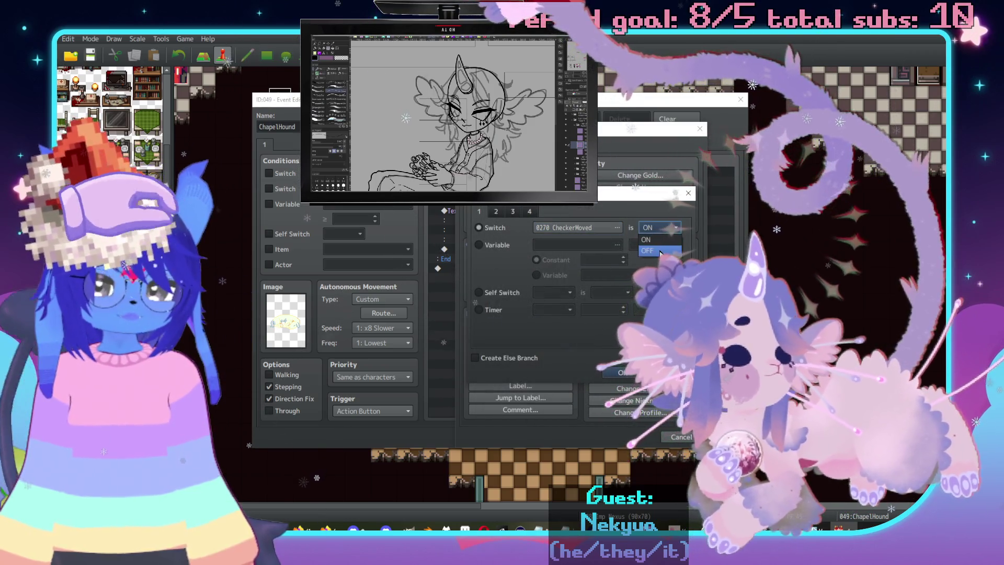
left_click(526, 357)
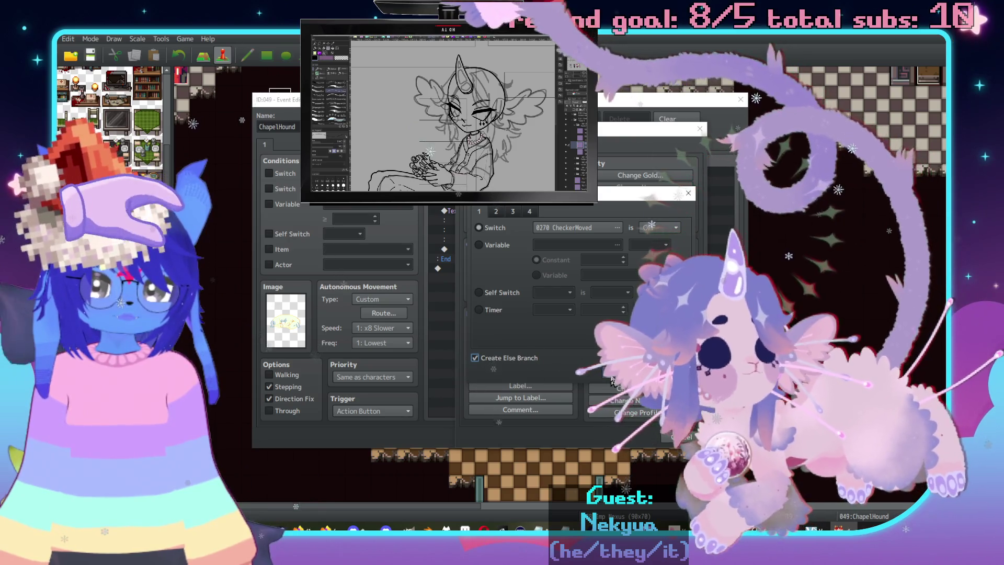
key("Return")
Cut the devil-faced message and paste it inside the If branch.
left_click(532, 269)
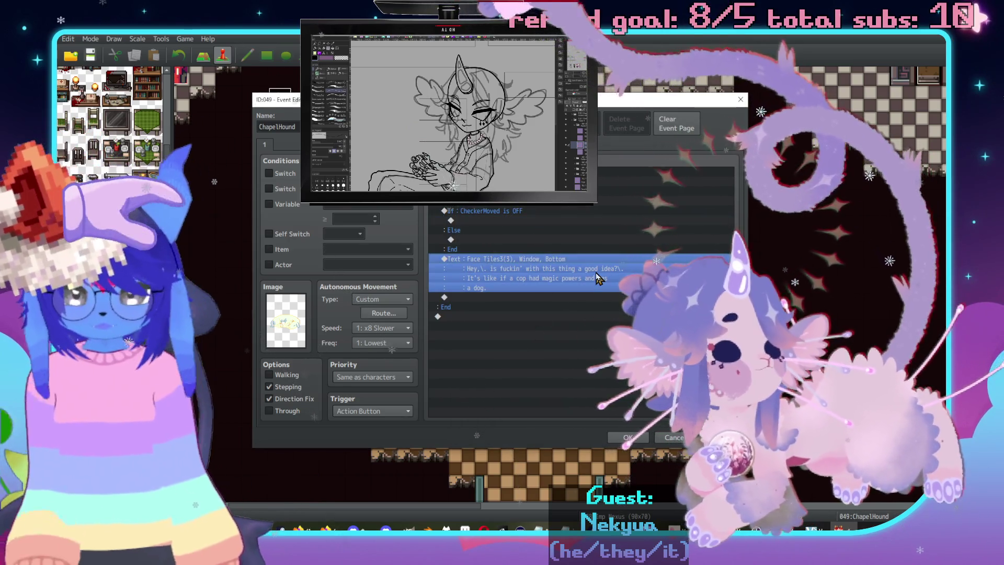
key("ctrl+x")
left_click(523, 221)
key("ctrl+v")
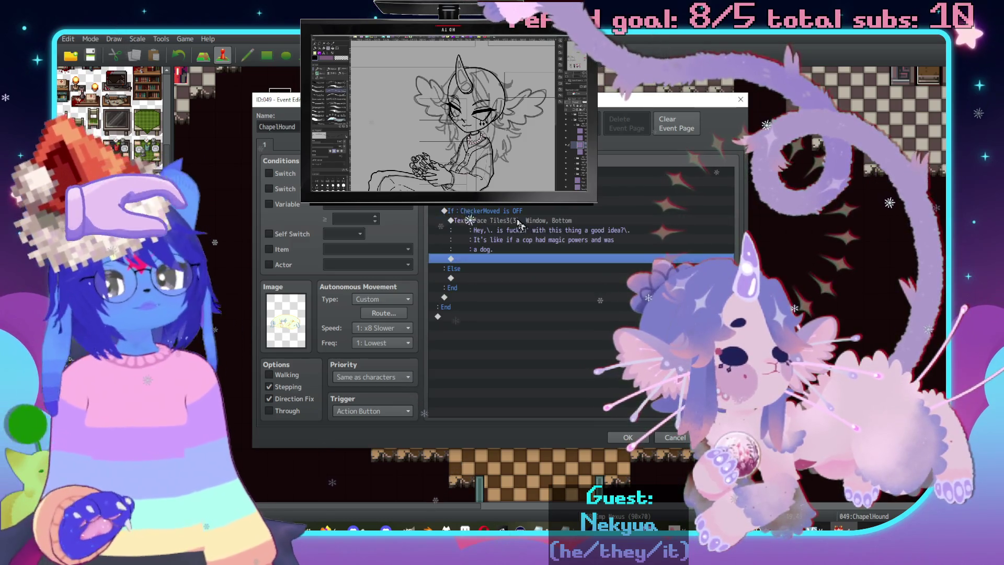
key("Return")
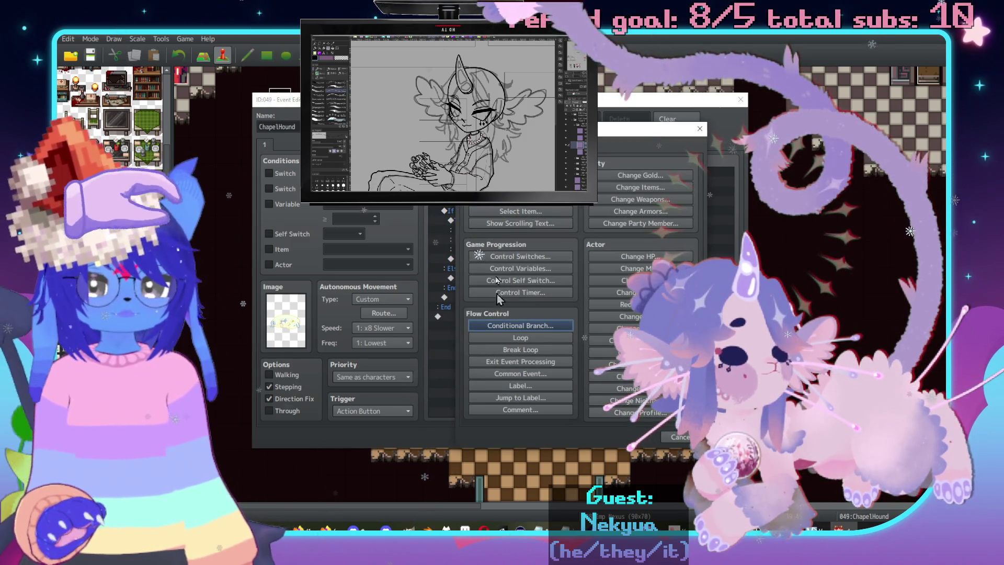
Insert Common Event calls: Imp Talk ahead of the hound's text box, Reset Talk after it.
left_click(520, 373)
left_click(648, 266)
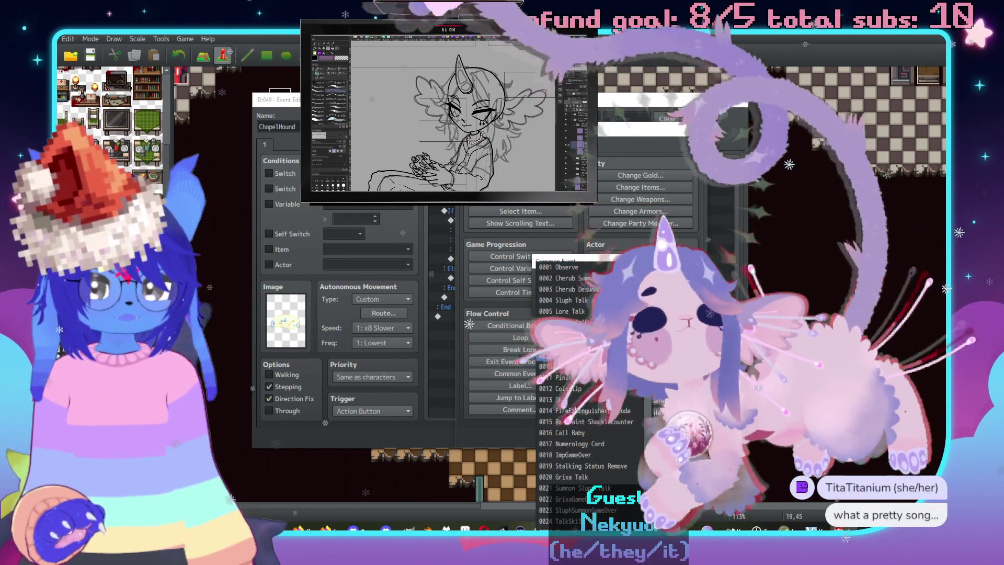
left_click(568, 355)
left_click(570, 308)
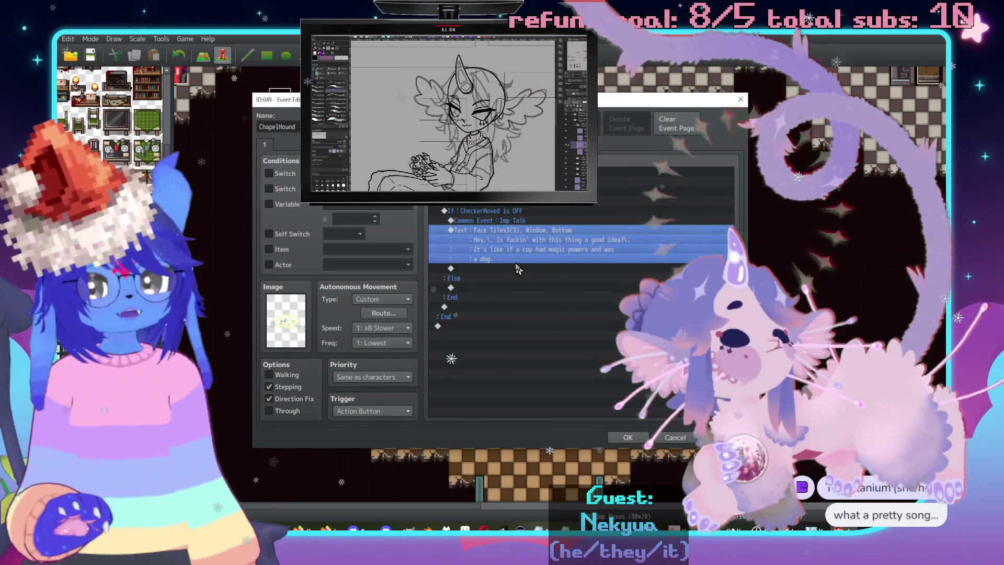
double_click(511, 269)
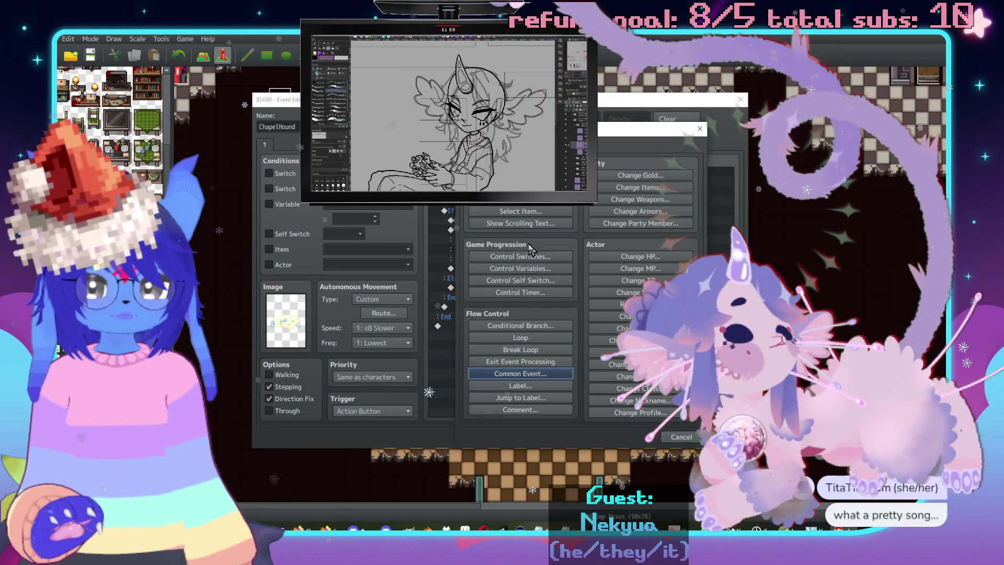
left_click(526, 373)
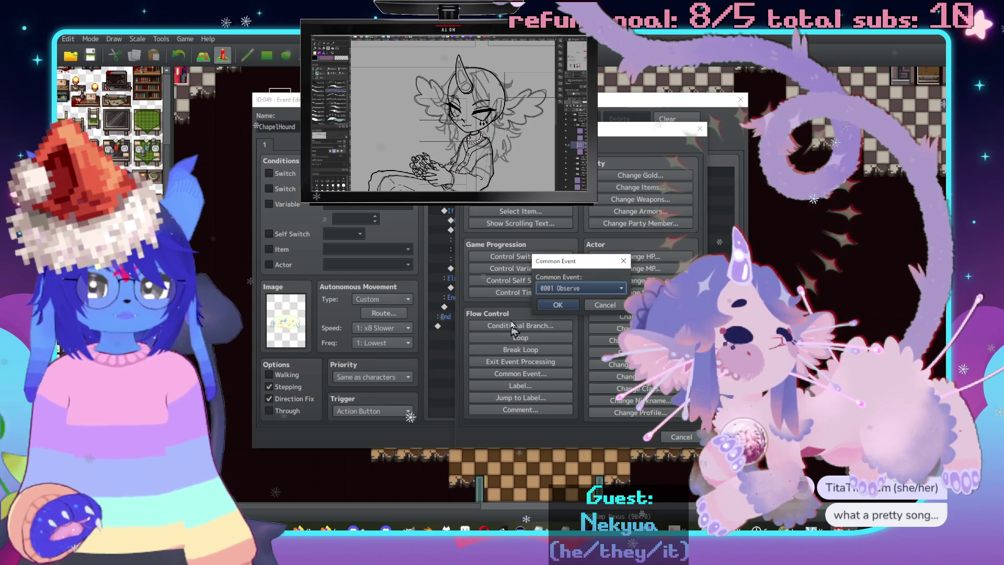
left_click(565, 277)
left_click(570, 322)
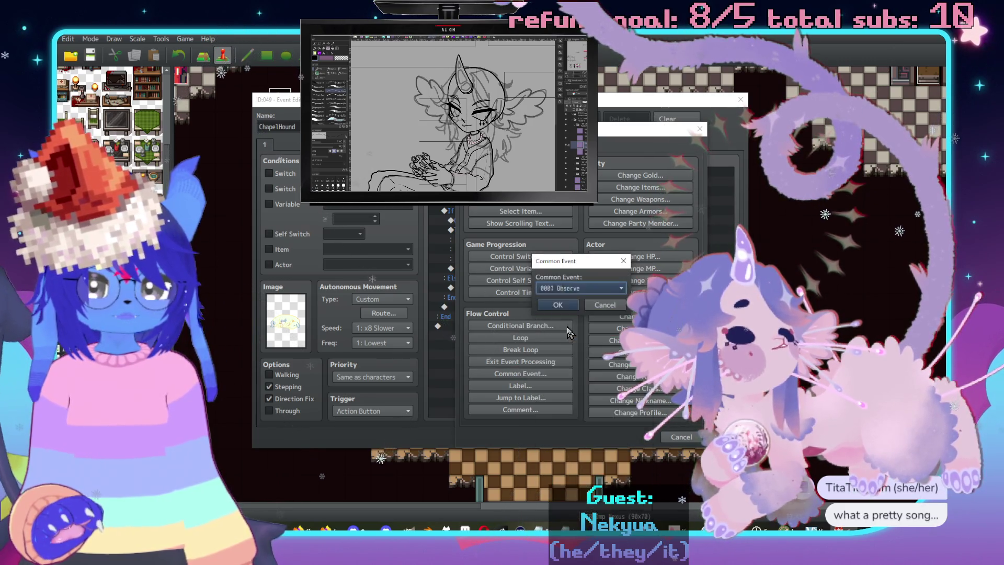
left_click(554, 304)
left_click(531, 243)
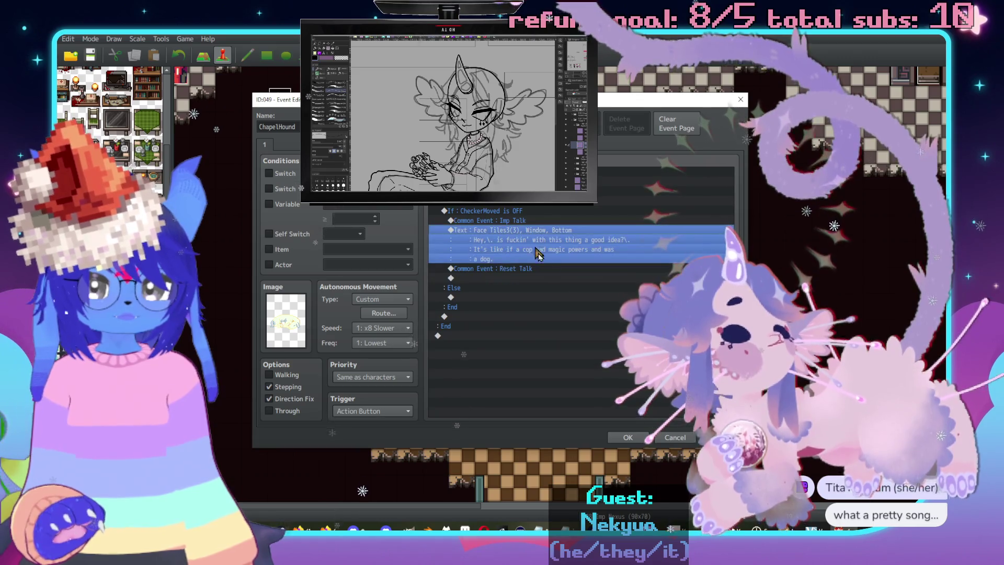
key("Return")
type("It's like if a cop was a magic holy dog.")
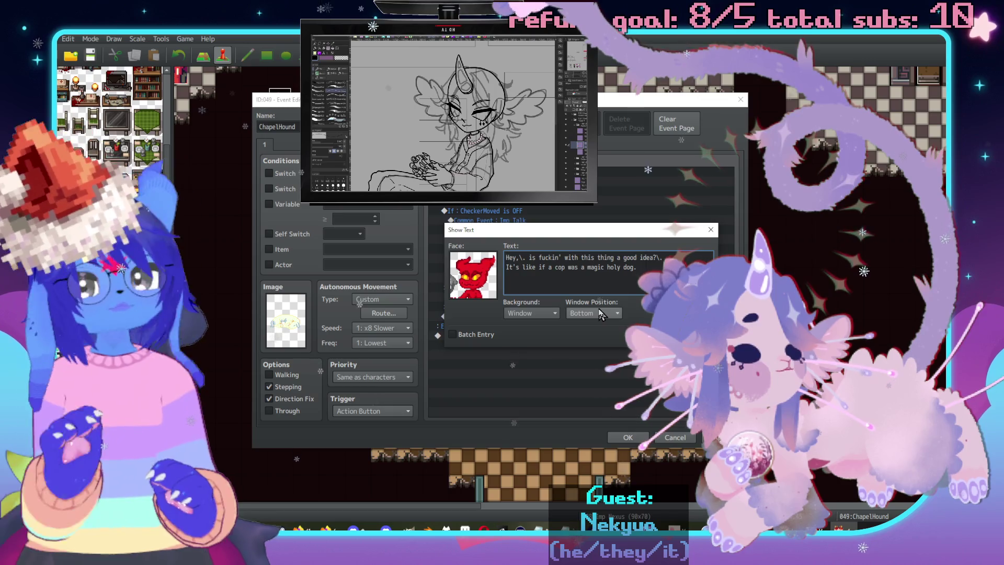
Finish the magic holy dog rewording and start a red-faced Face Tiles3 text box above Reset Talk.
key("Return")
left_click(518, 260)
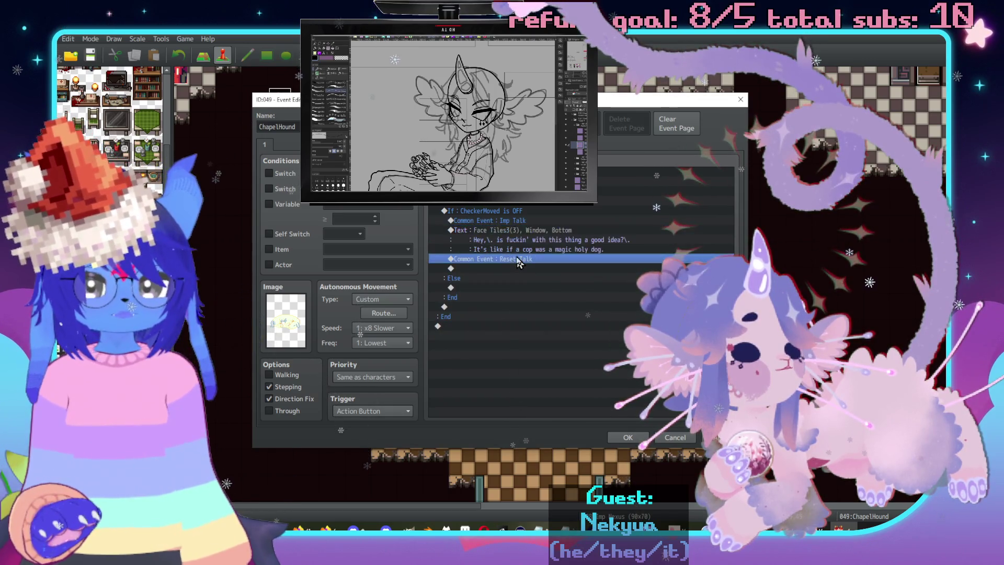
double_click(518, 268)
left_click(487, 126)
double_click(471, 270)
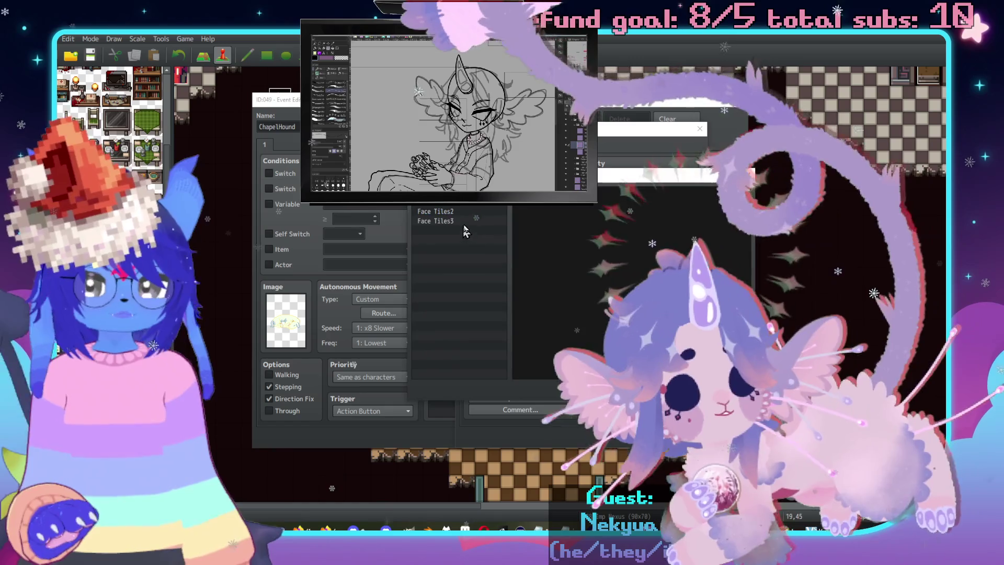
double_click(620, 251)
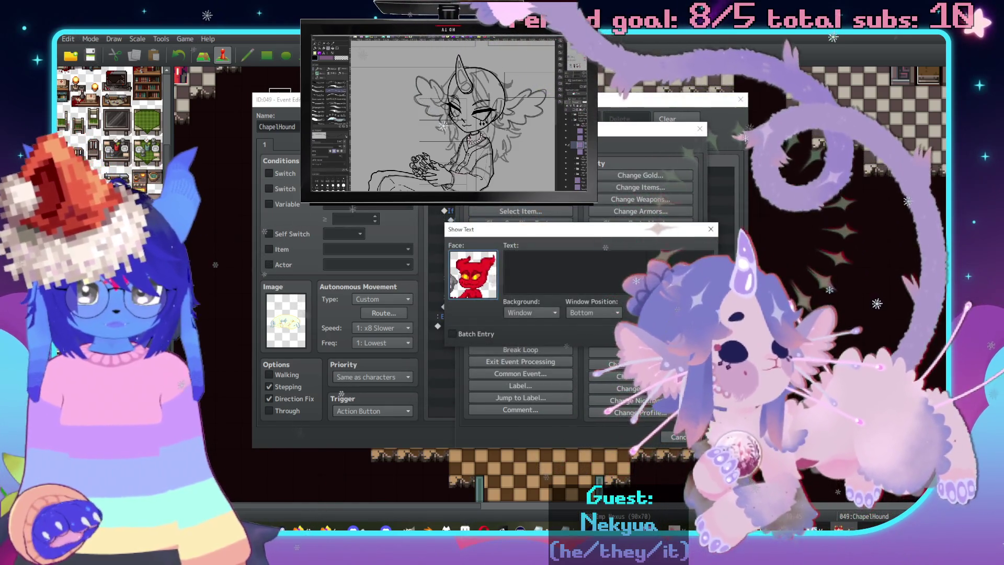
Write 'What I mean is chapel hounds SUCK, bitch!' plus a second line, and confirm it.
left_click(647, 265)
type("mean is chapel hounds SUCK,\\. bitc")
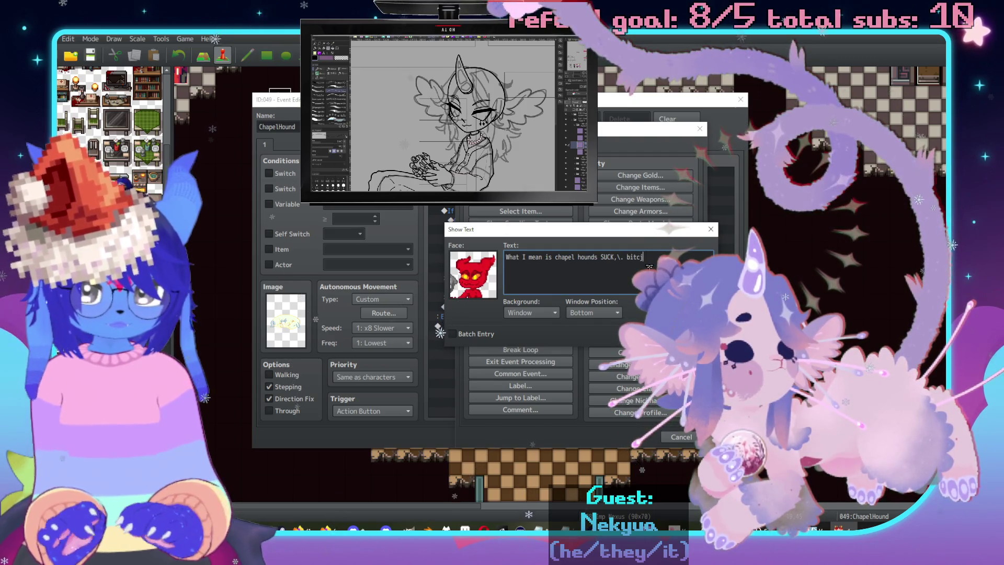
type("h!\\.")
type("Why you wanna hit the gate anyway?\\. We a")
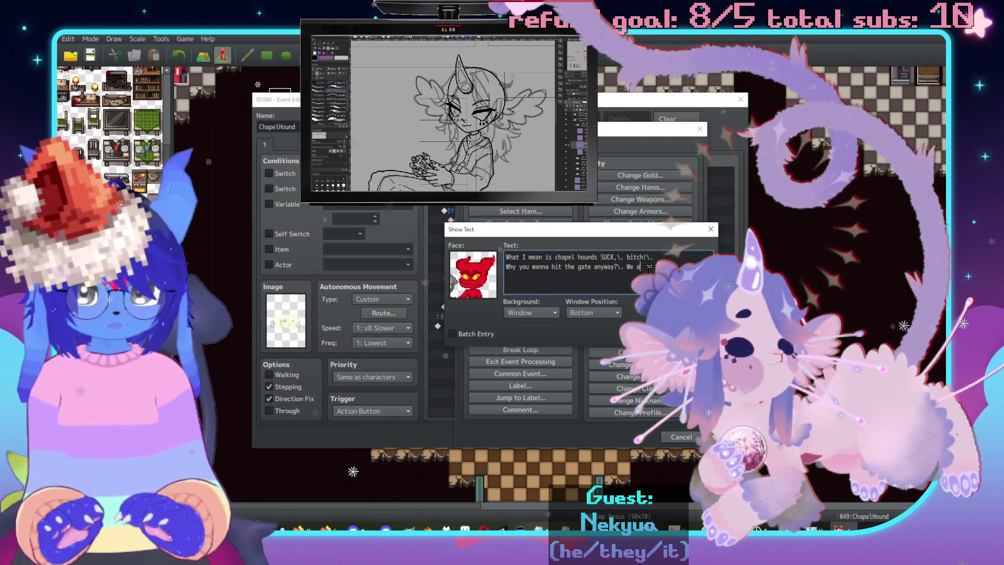
type("in't")
key("Return")
type("ne")
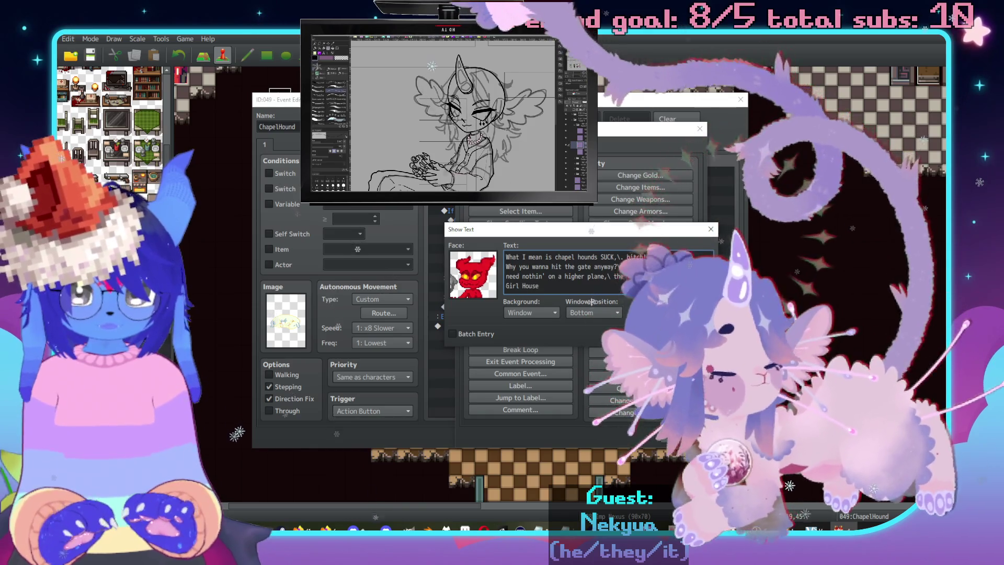
type("here!")
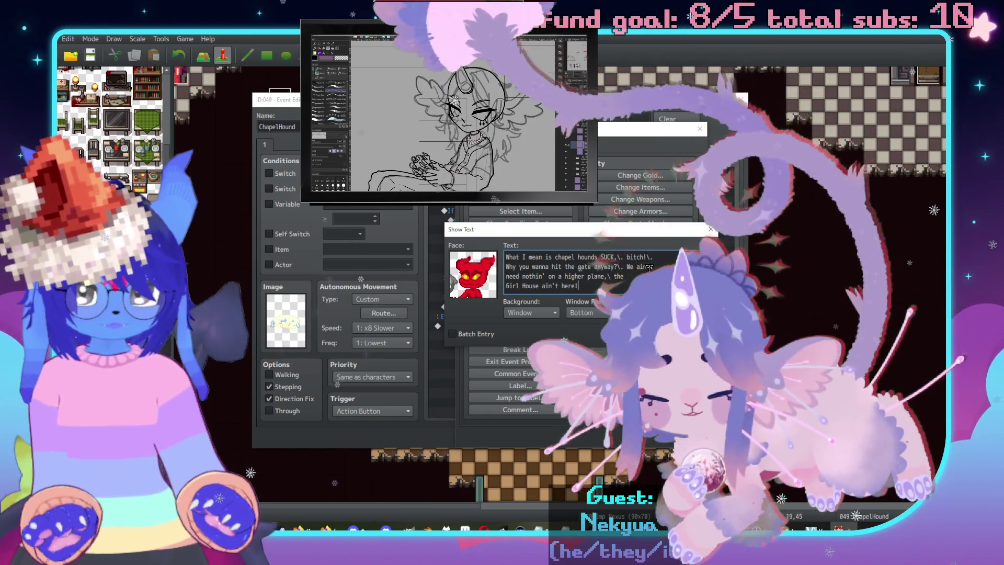
key("ctrl+Return")
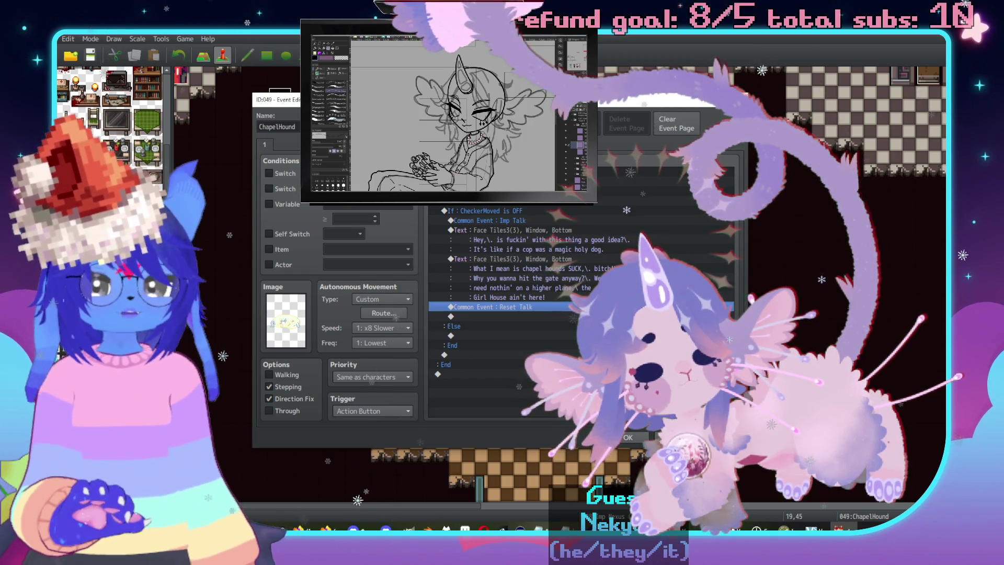
left_click(502, 240)
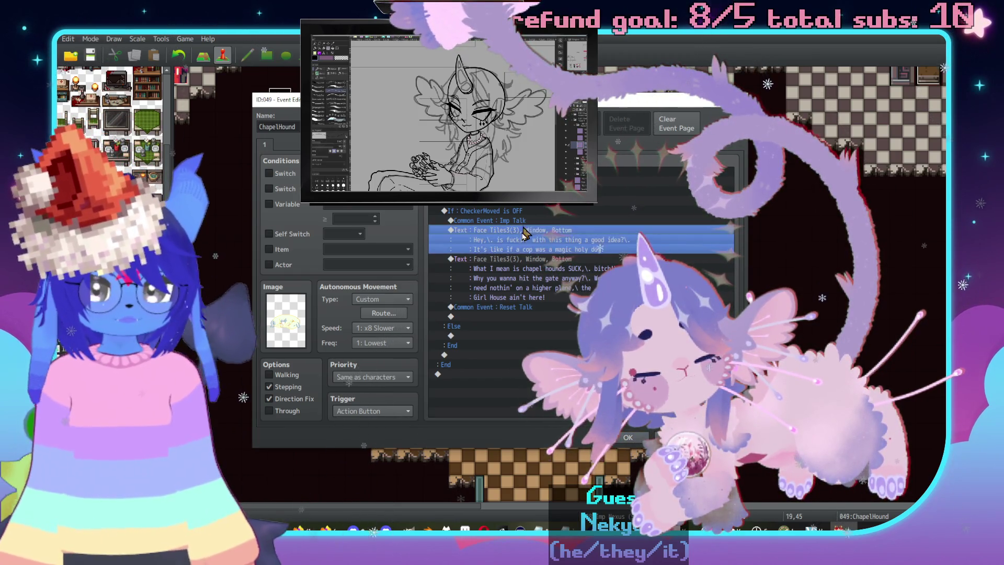
Close the ChapelHound event editor, keeping the edits to its text box commands.
left_click(510, 268)
key("Escape")
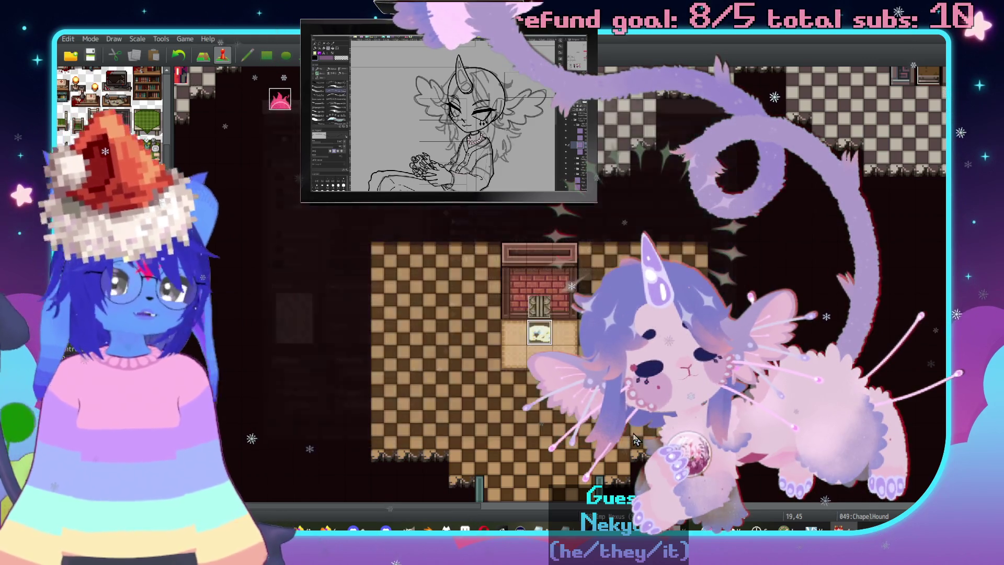
scroll(587, 273, "up", 10)
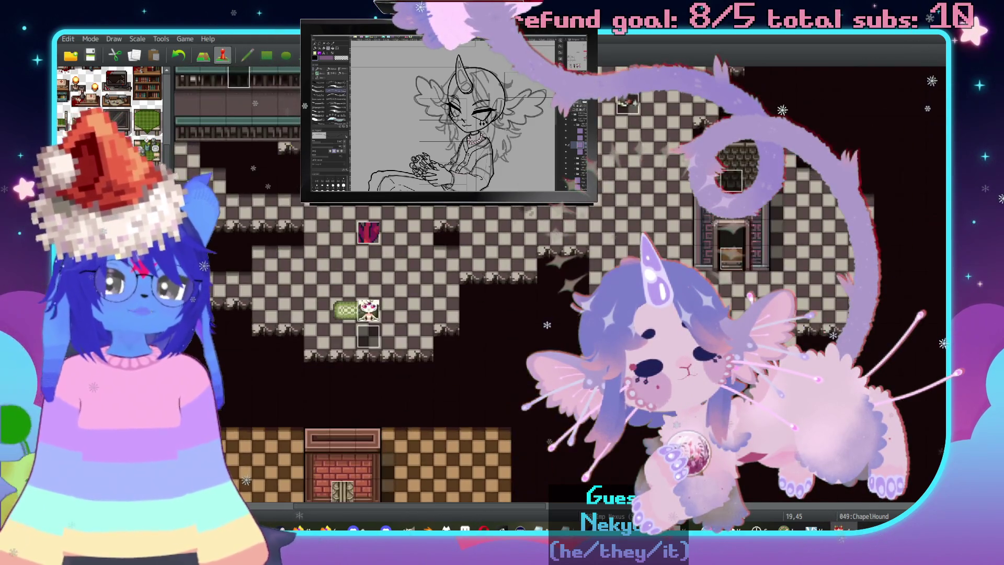
Save the changes to the game and launch a playtest with F9.
key("ctrl+s")
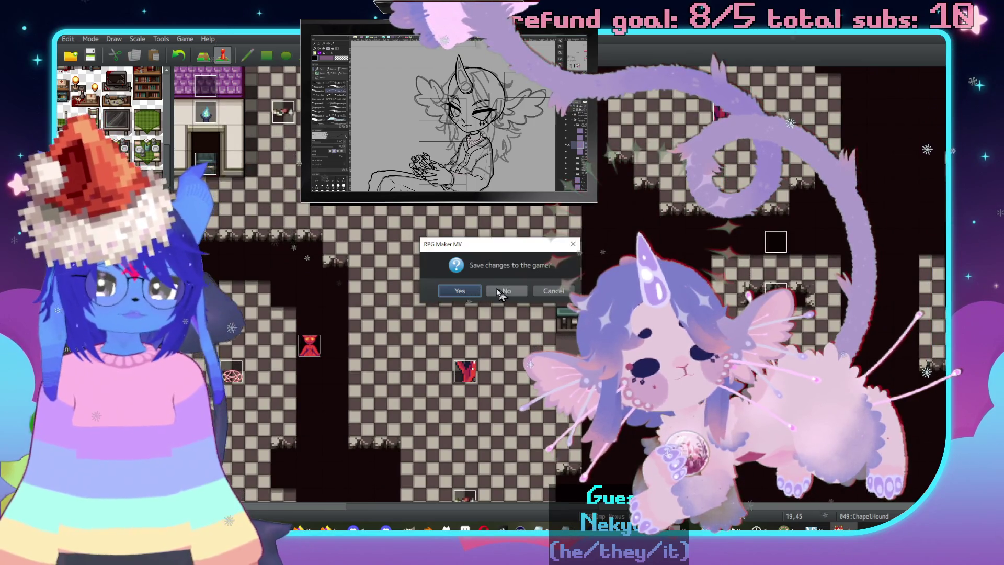
key("Return")
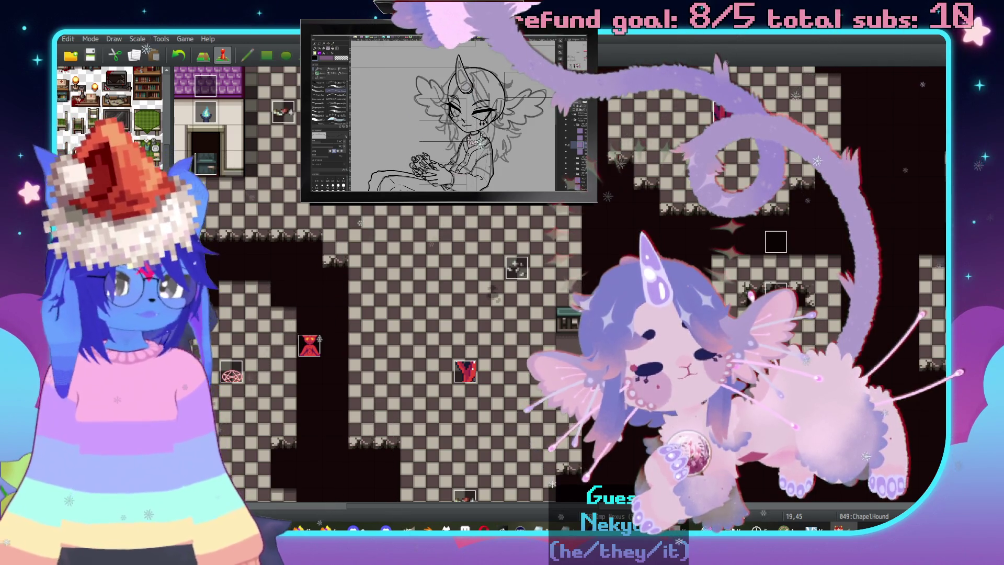
key("F9")
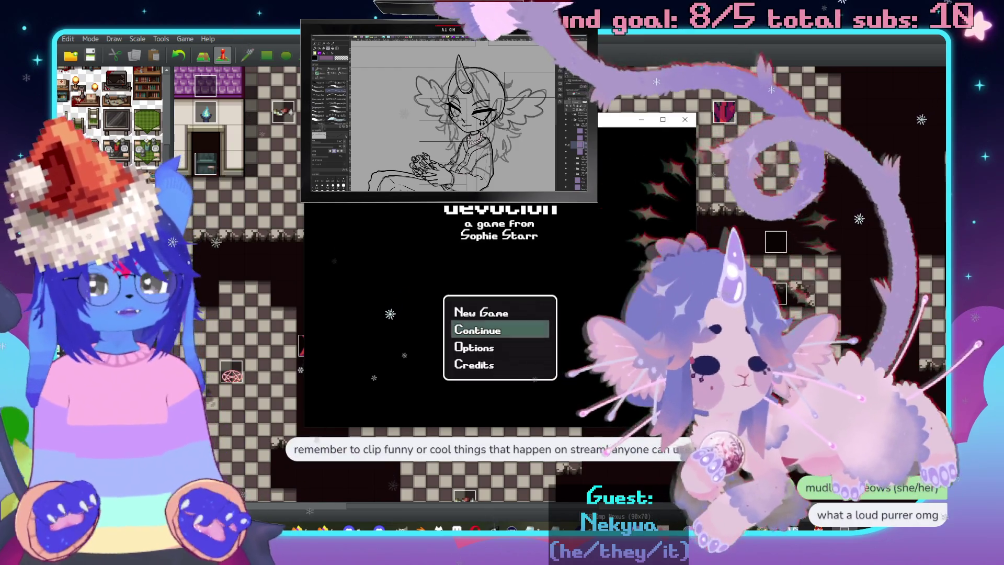
Load a save via Continue and walk down the staircase into the checker-floored room.
key("Return")
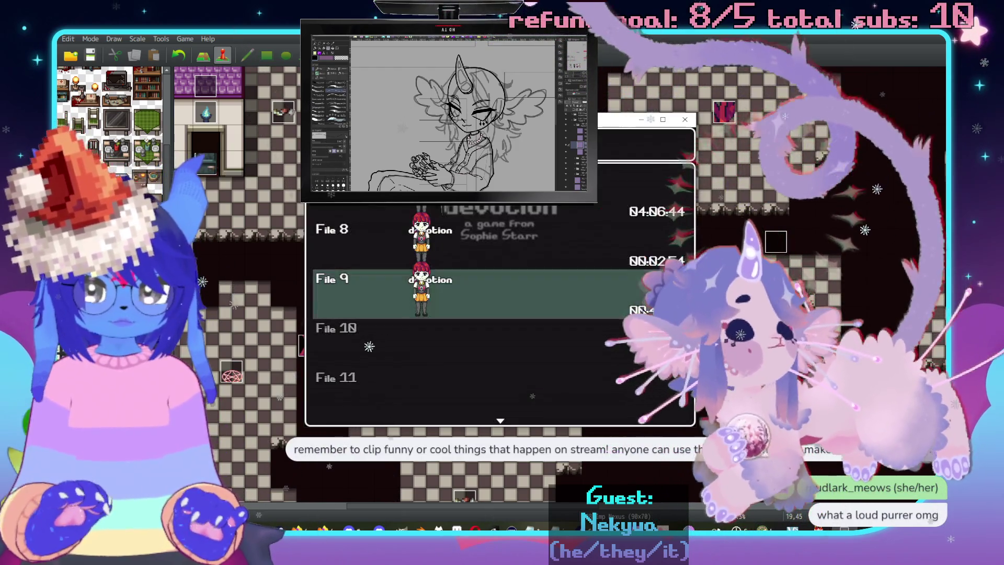
key("Return")
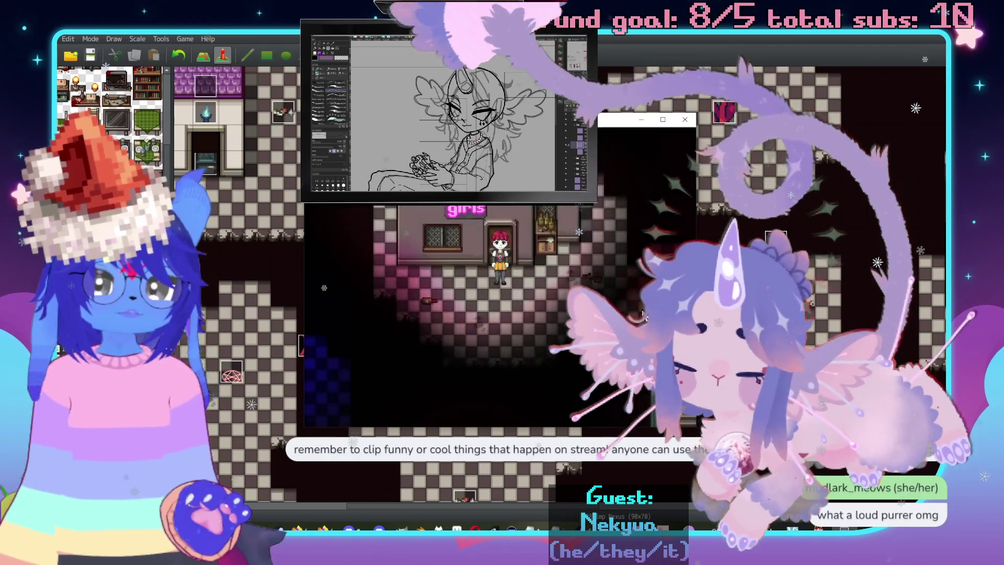
key("Down")
key("Right")
key("Right")
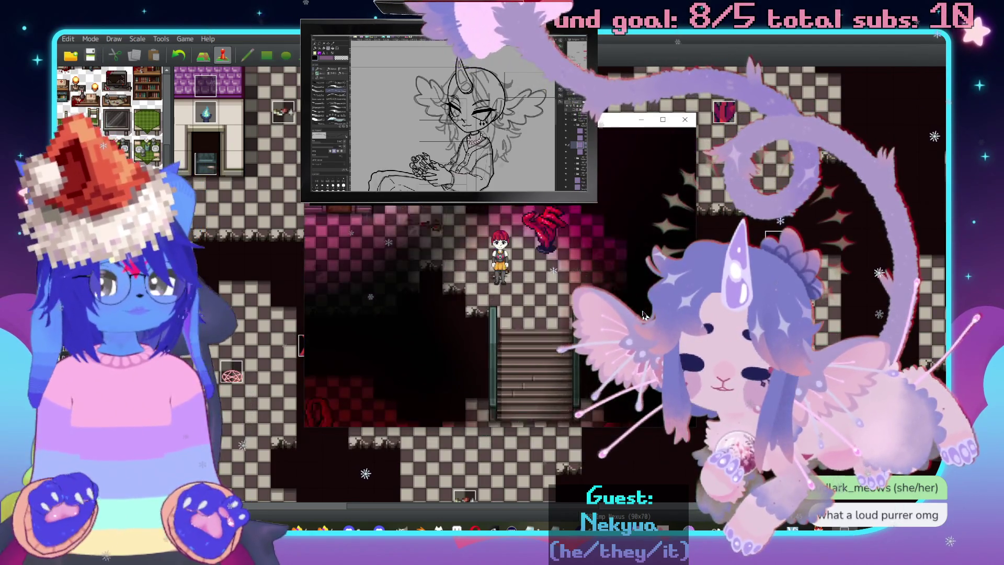
key("Down")
key("Down")
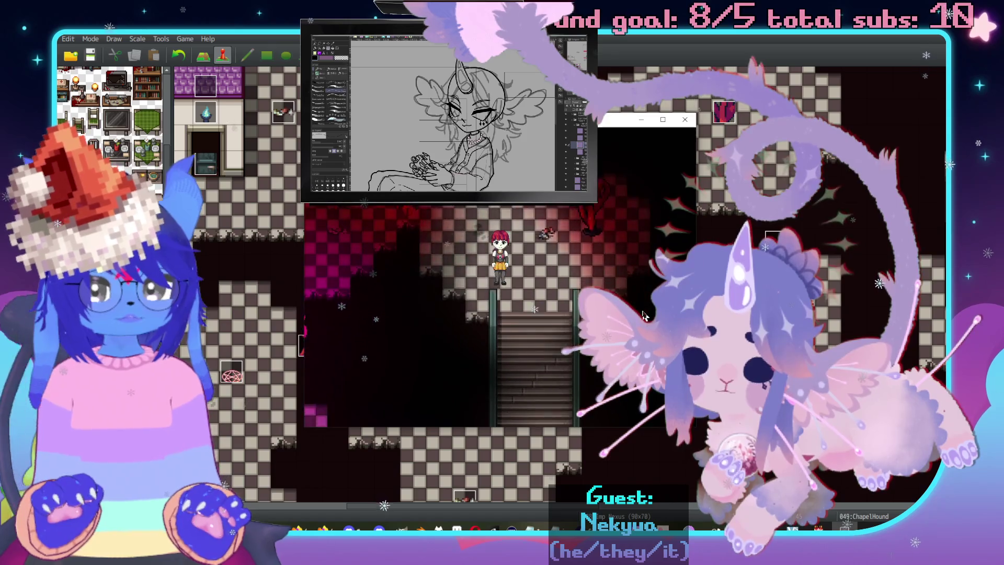
key("Left")
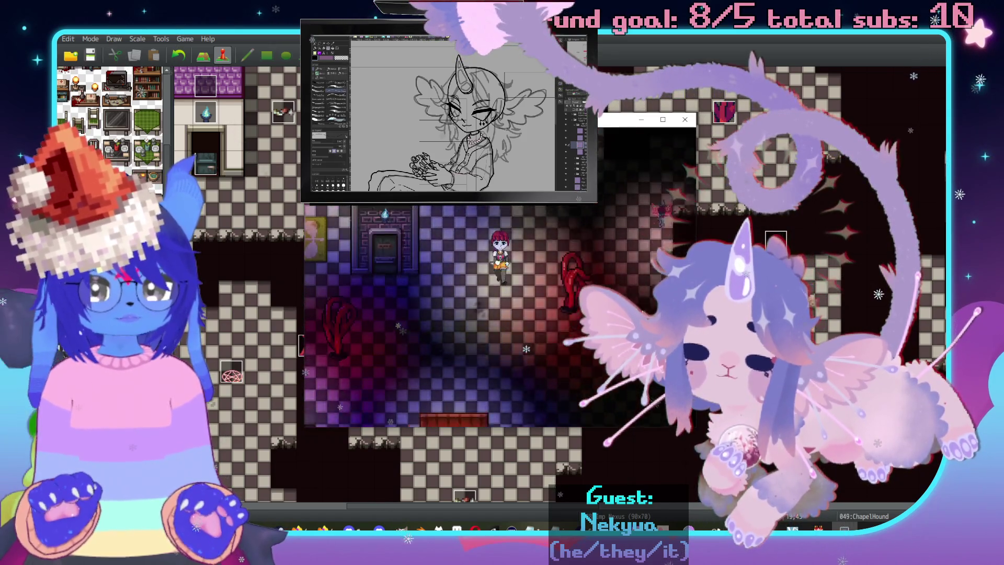